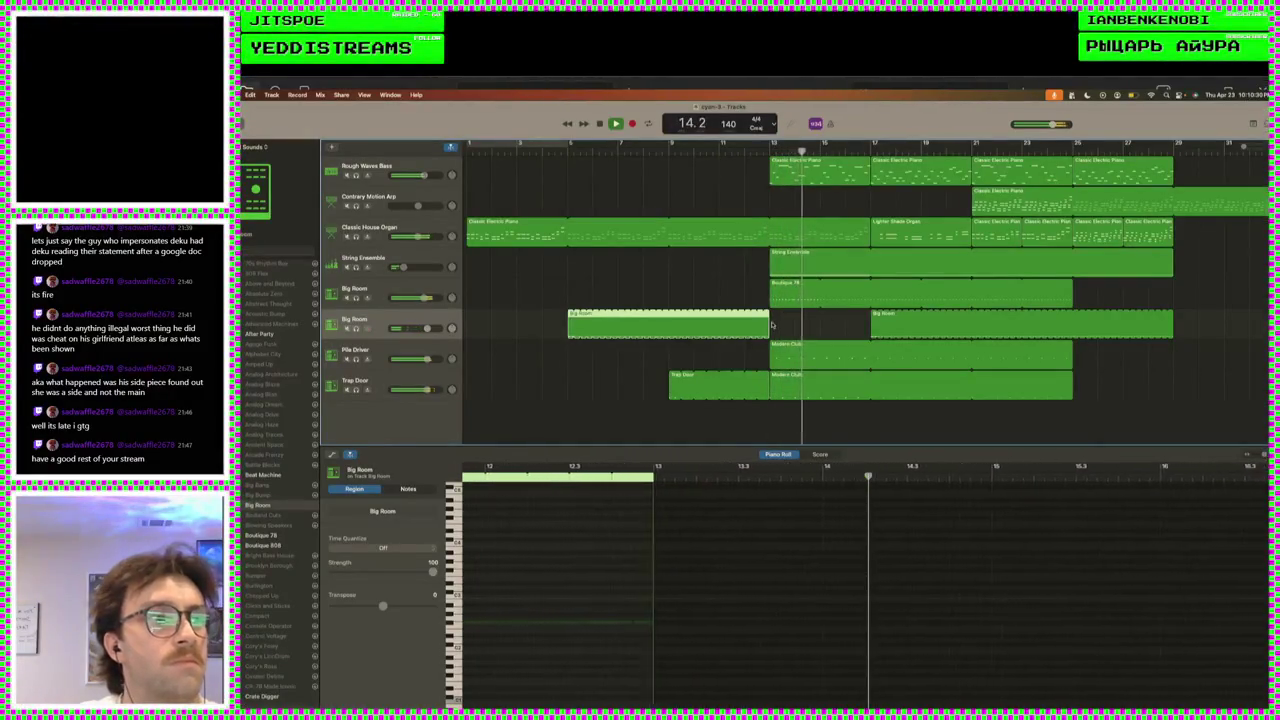
- In the Boutique 78 region's Piano Roll, drag one drum note up slightly in pitch
key(space)
click(788, 296)
scroll(892, 561, right, 2)
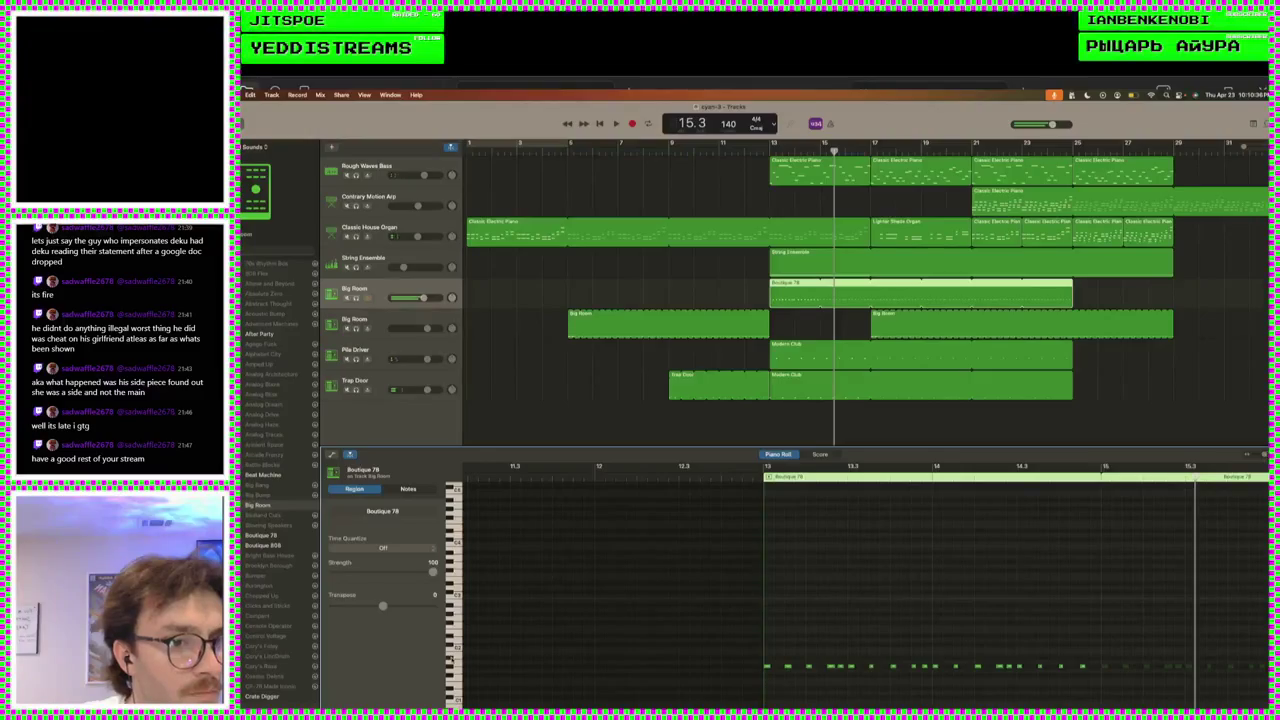
scroll(767, 645, right, 2)
click(731, 666)
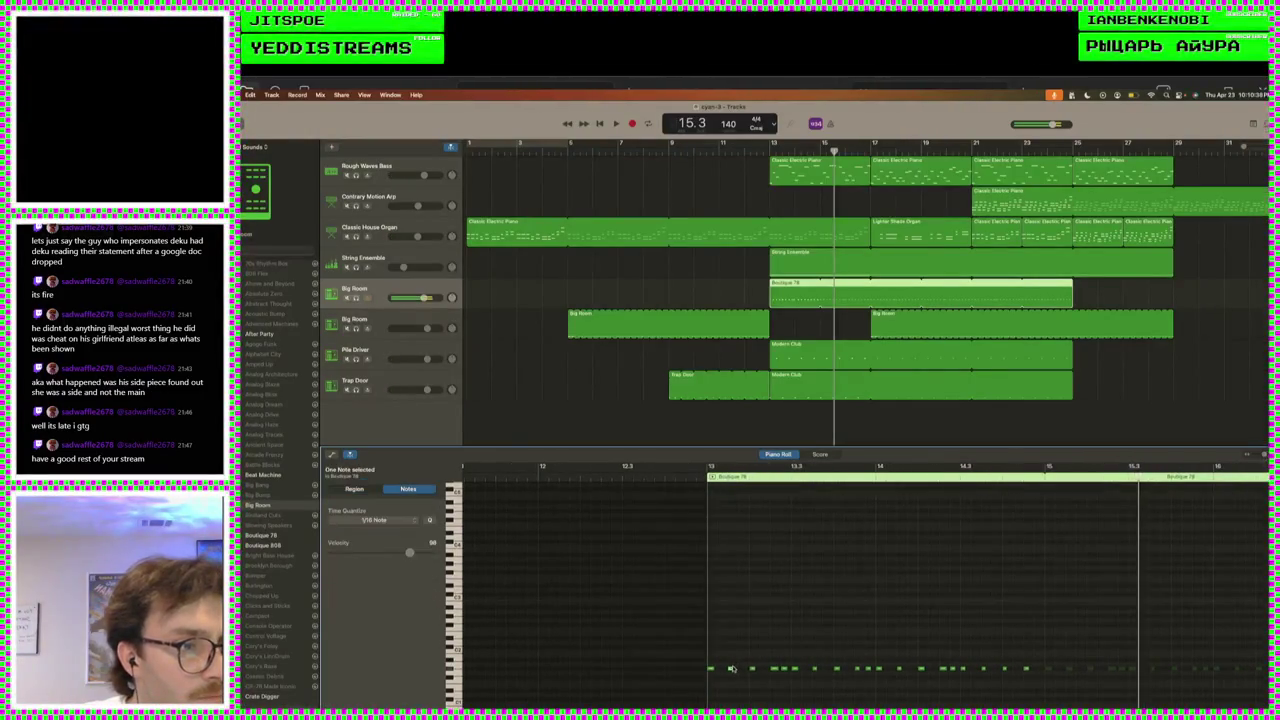
drag(731, 664, 983, 665)
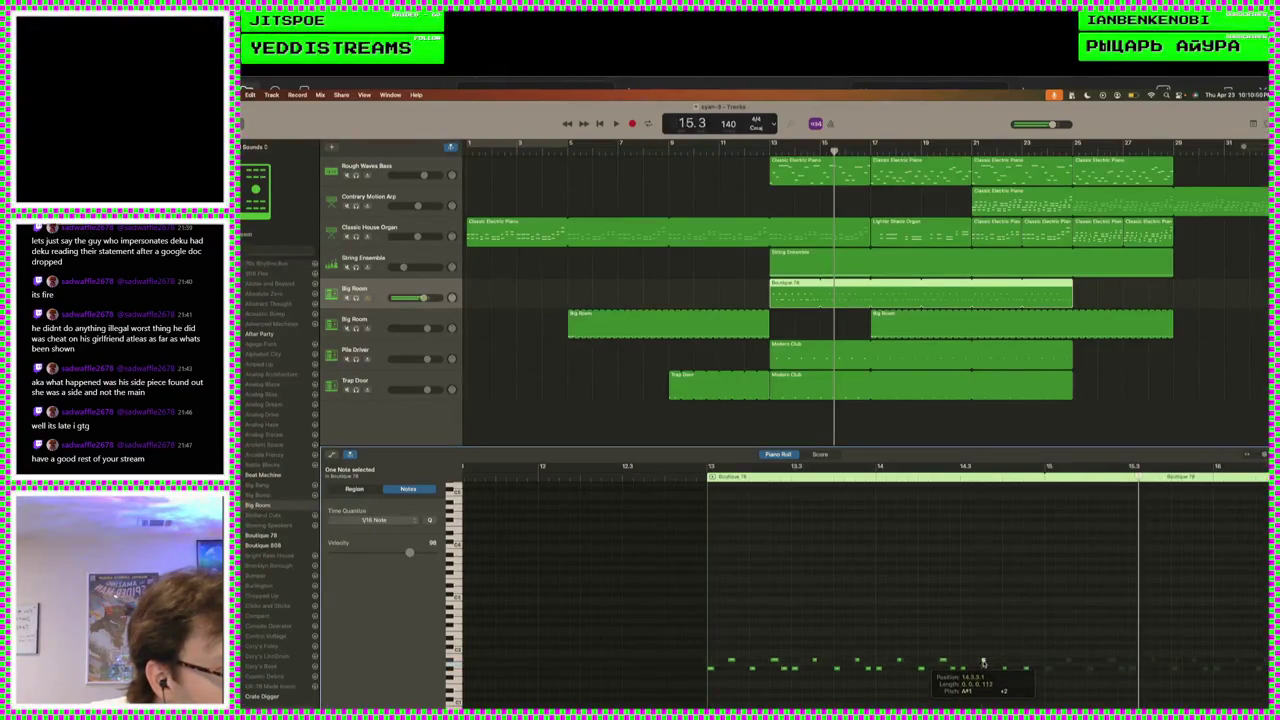
- Play the pattern back from bar 13 to hear the raised note
key(space)
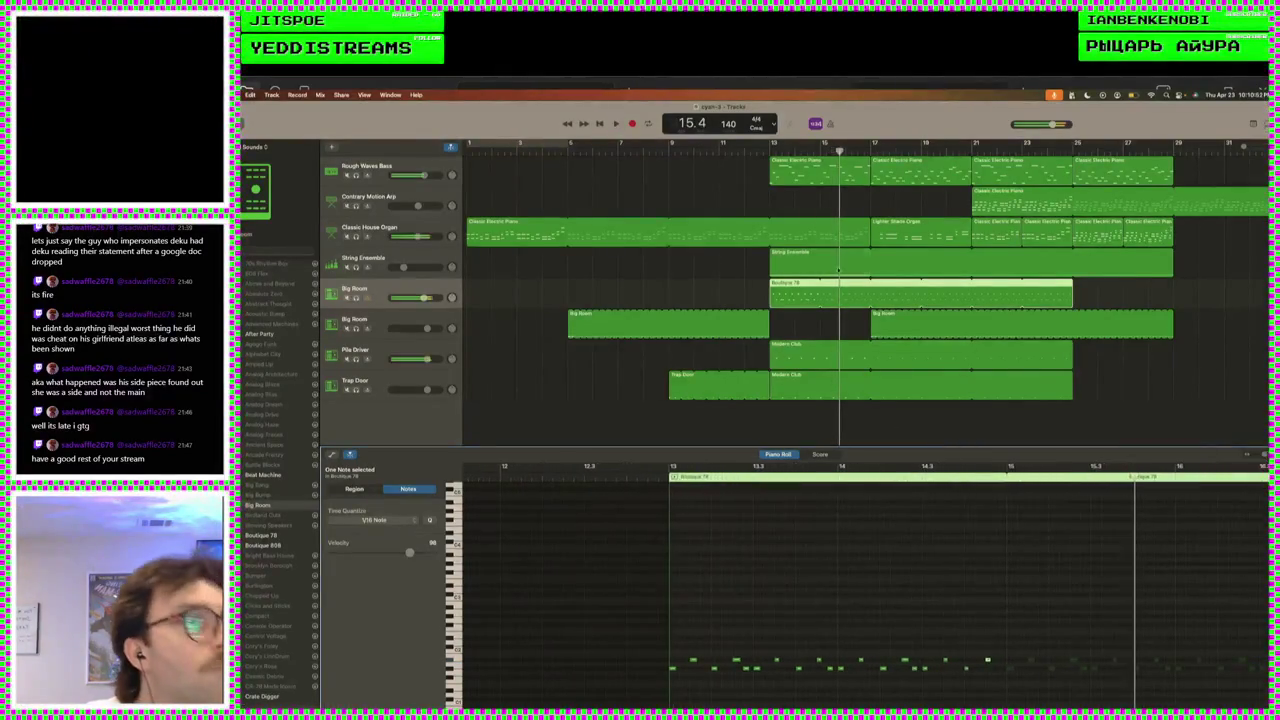
click(776, 160)
key(space)
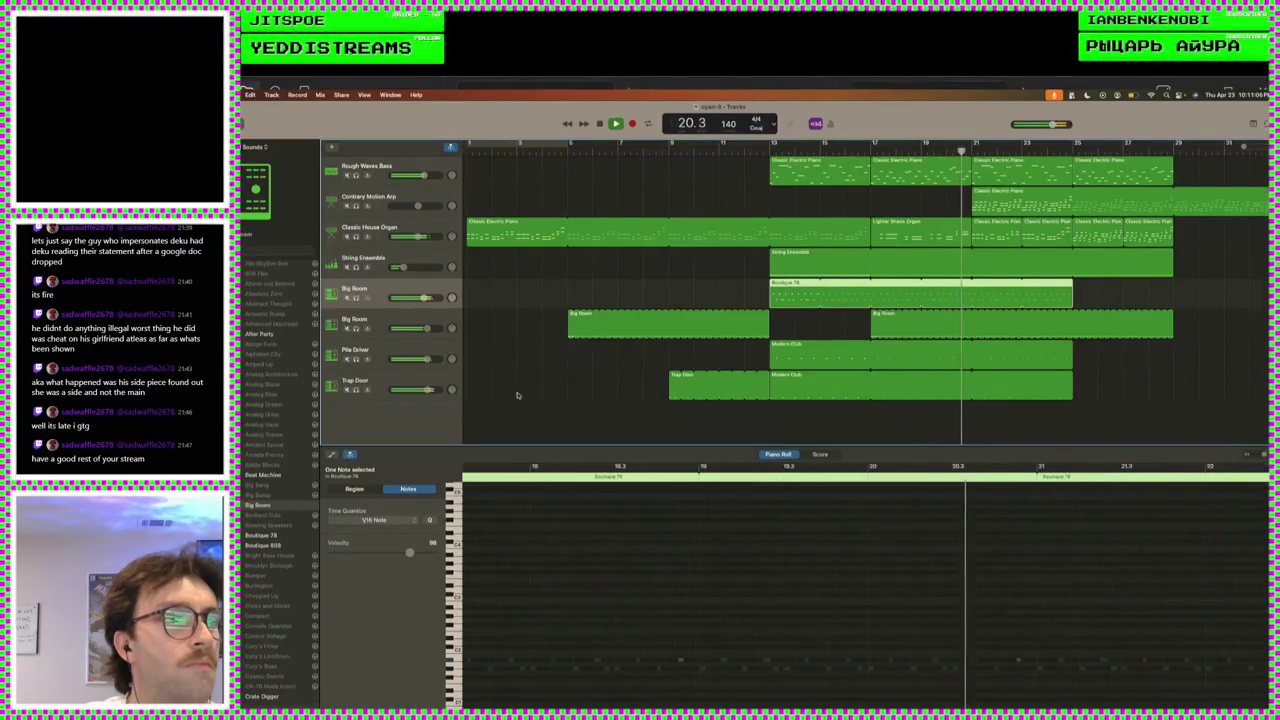
key(space)
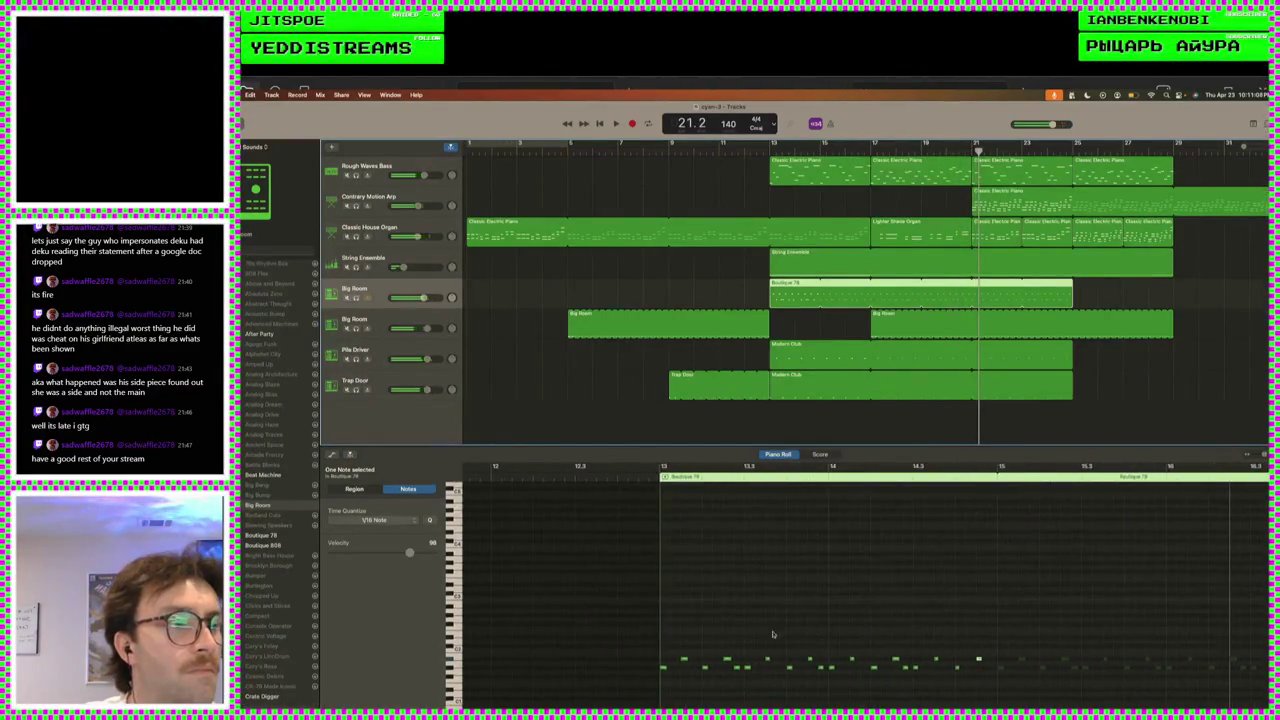
- Select a row of Boutique 78 drum notes, audition them from bar 13, then choose After Party
click(967, 700)
drag(967, 700, 654, 668)
key(space)
key(shift+space)
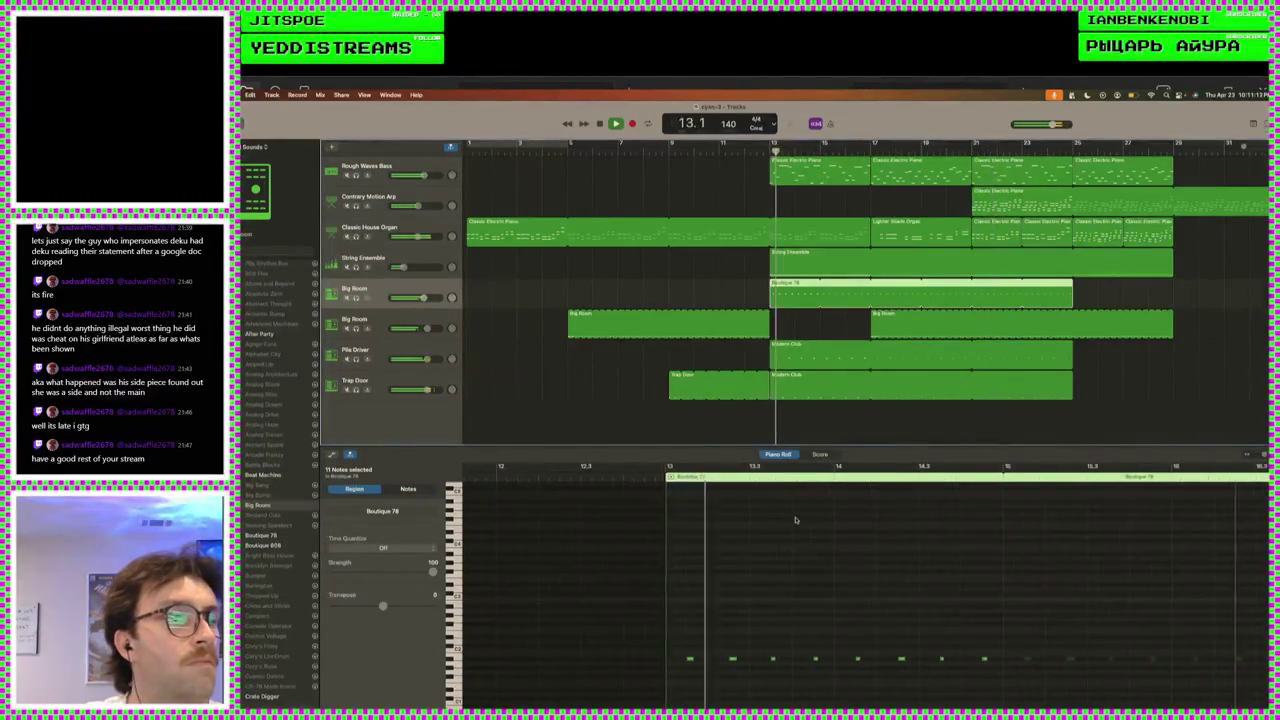
key(space)
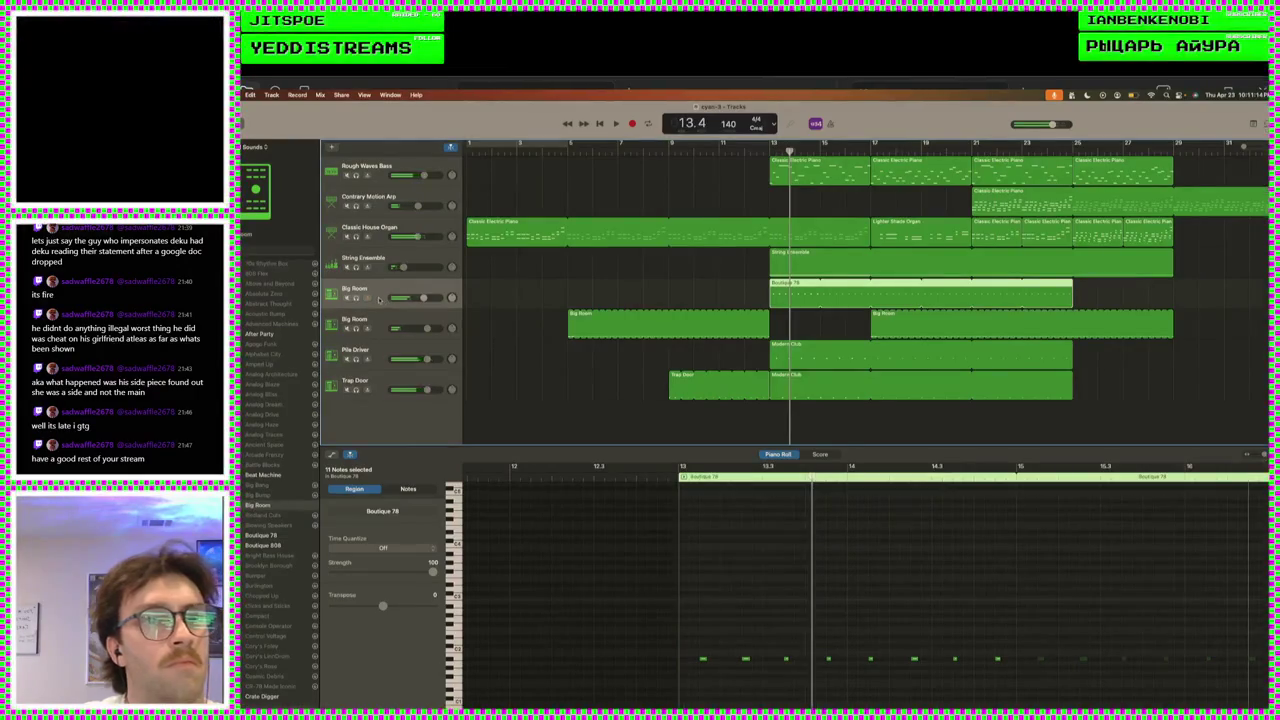
click(287, 335)
- Audition the Beat Machine kit on the drums, then settle on After Party
key(space)
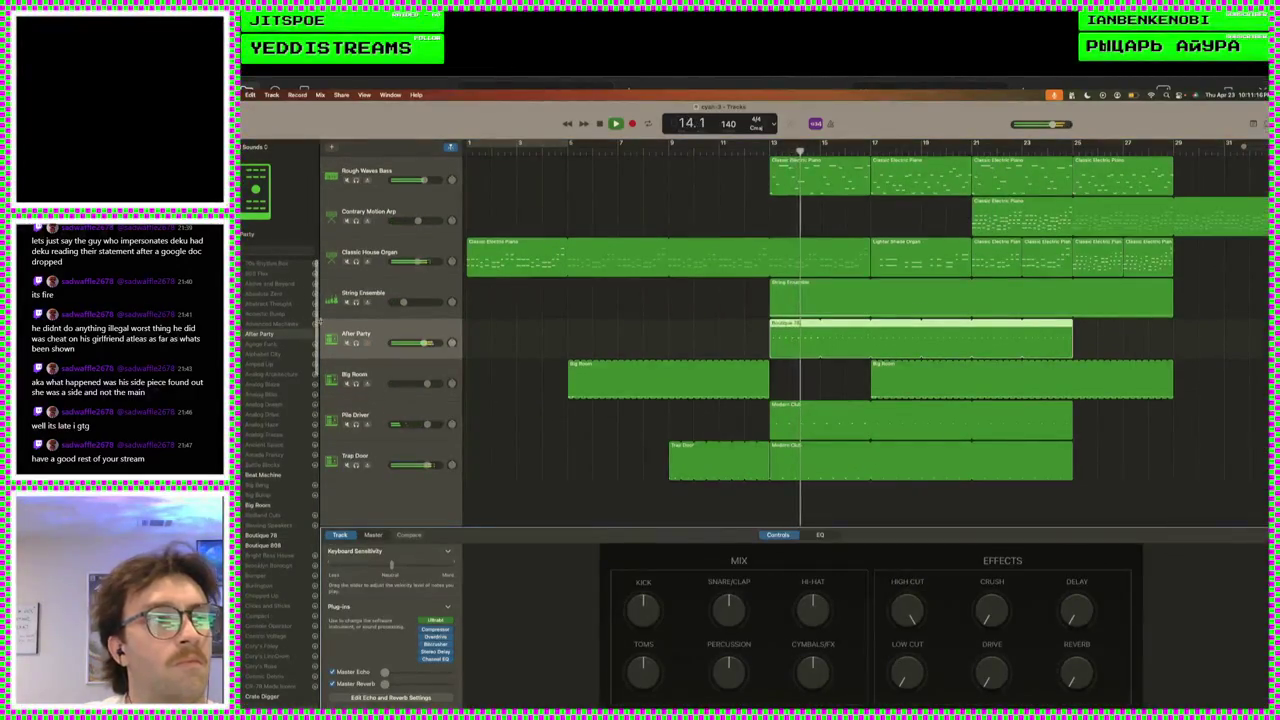
click(263, 474)
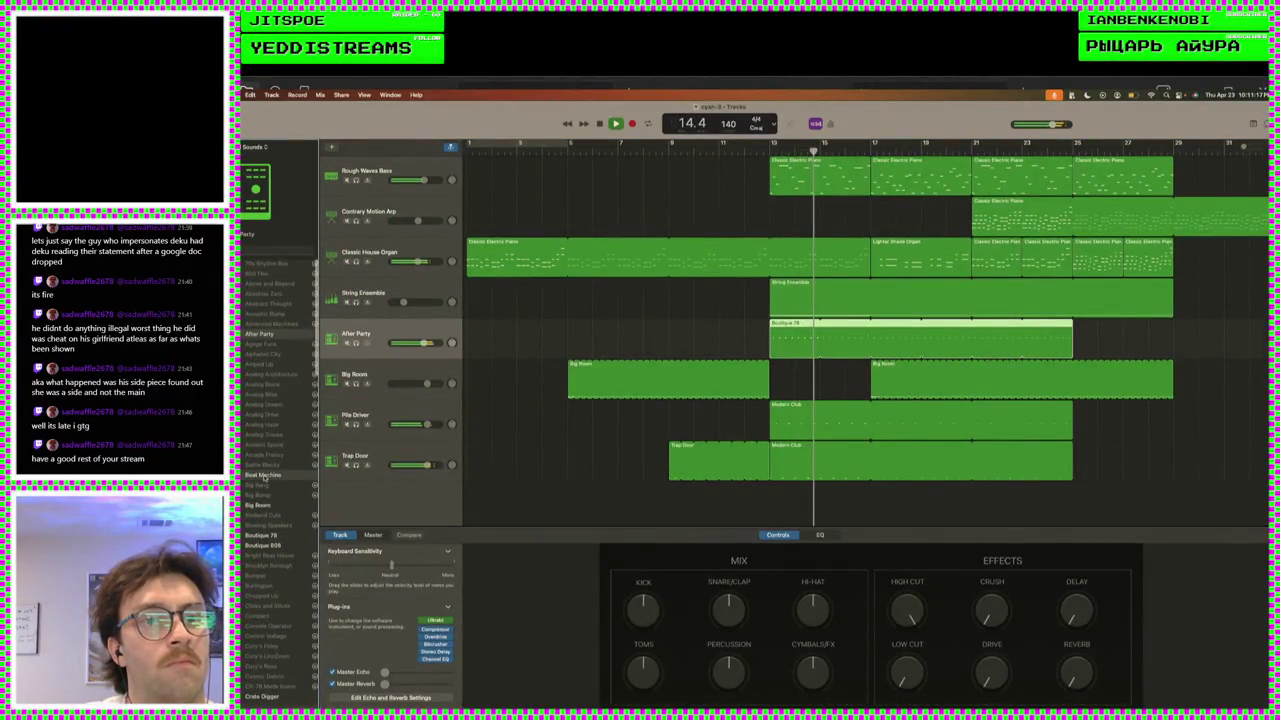
click(263, 334)
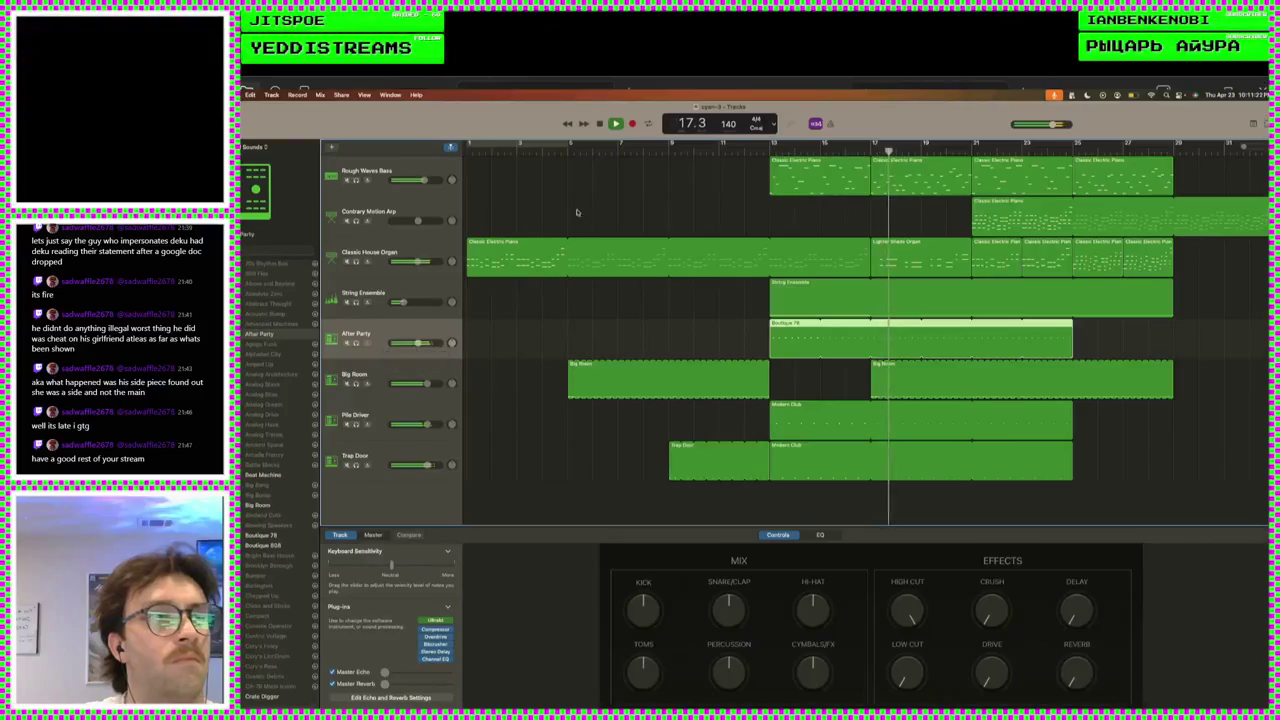
- Move the Boutique 78 region earlier and loop it out to bar 29
click(772, 145)
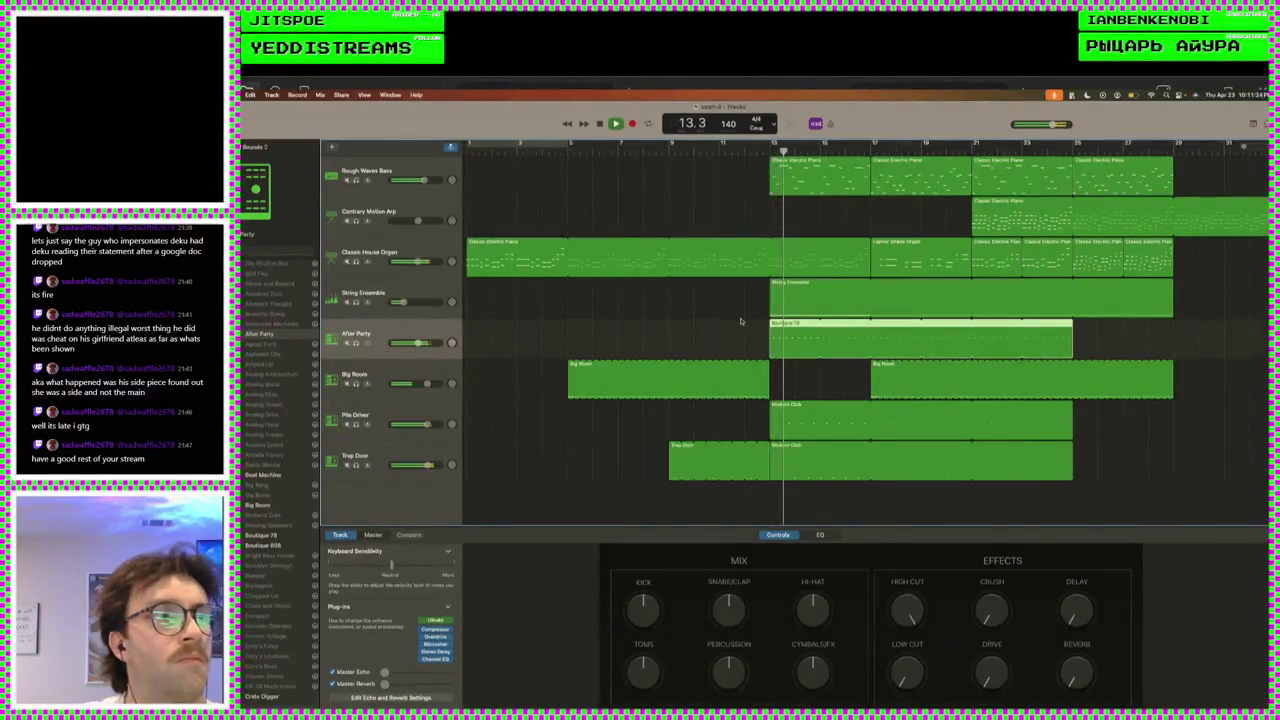
drag(793, 349, 692, 349)
click(570, 150)
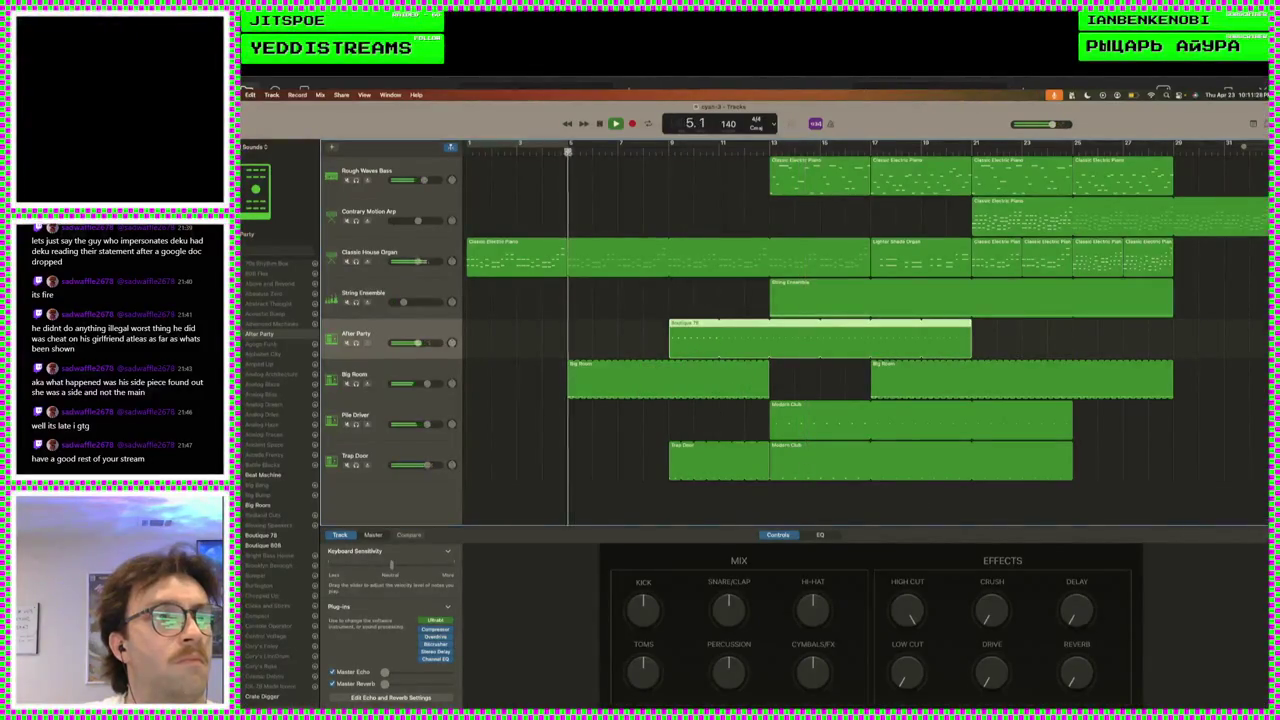
click(672, 148)
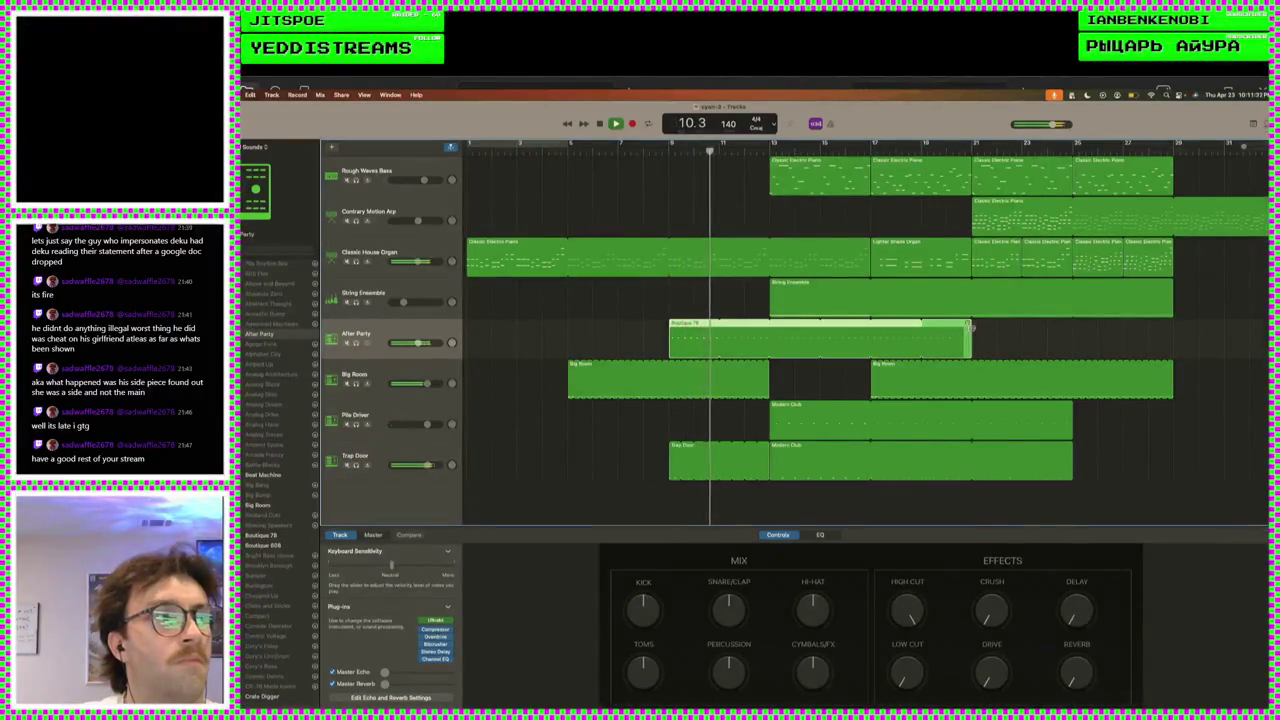
drag(970, 327, 1172, 330)
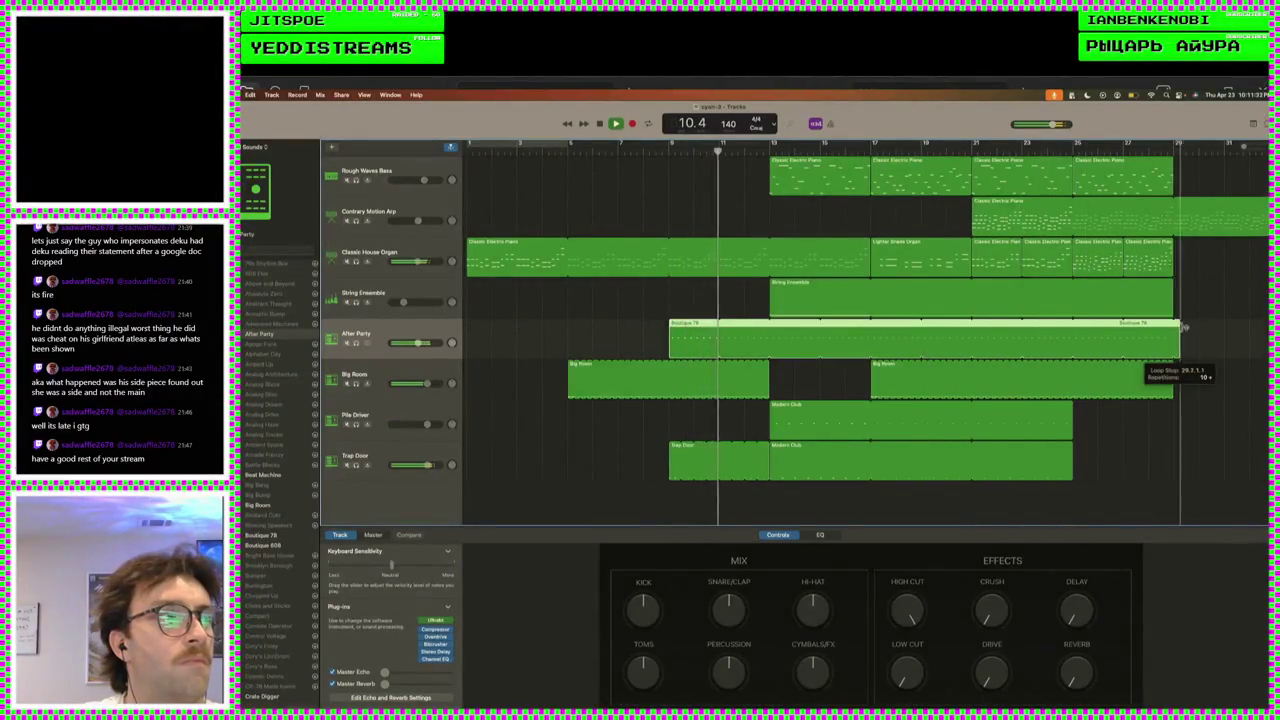
- Briefly mute the Trap Door track, then trim the end of its region slightly
click(347, 466)
click(347, 466)
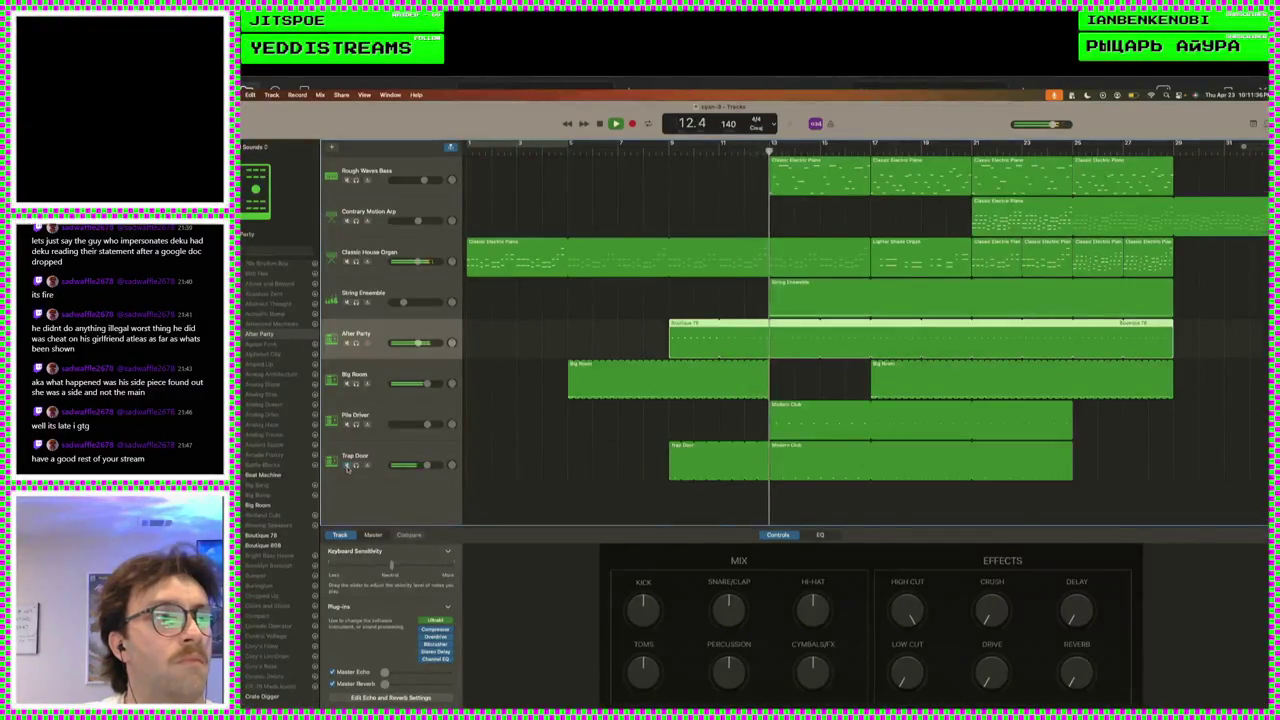
drag(766, 450, 756, 452)
- Play from the song start and pull the first Big Room region's end slightly left, before bar 13
key(Return)
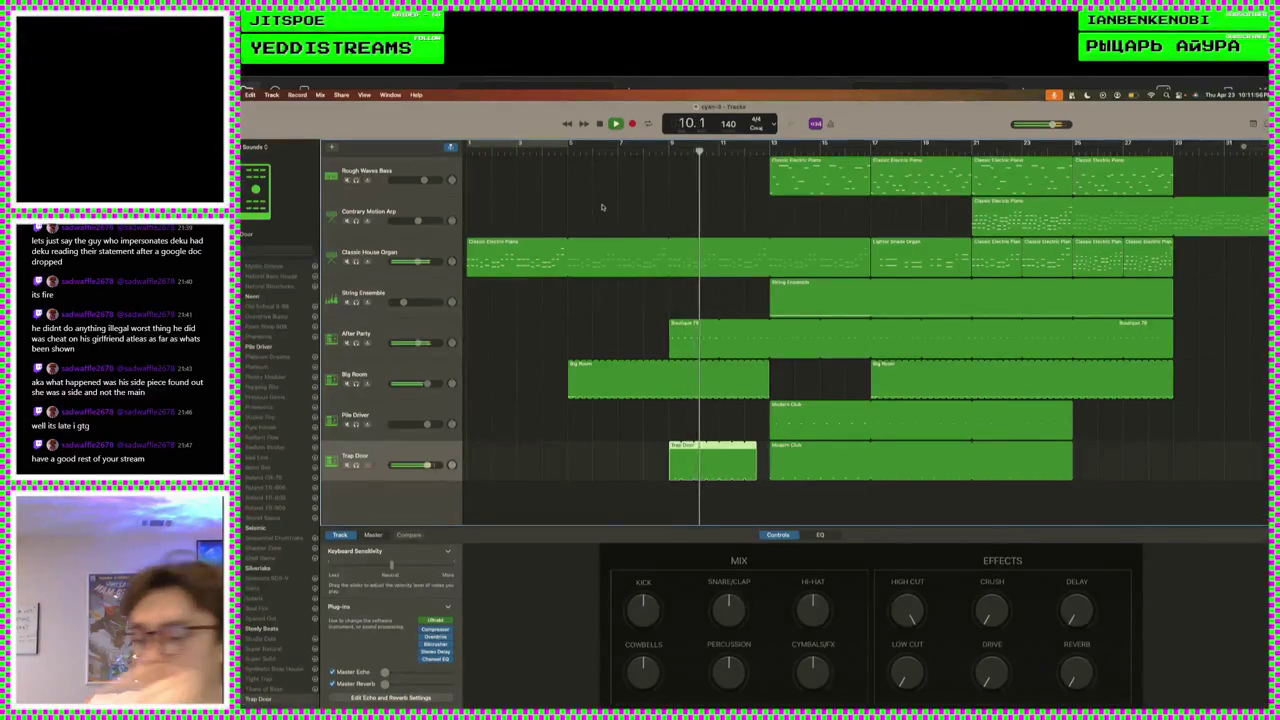
click(794, 266)
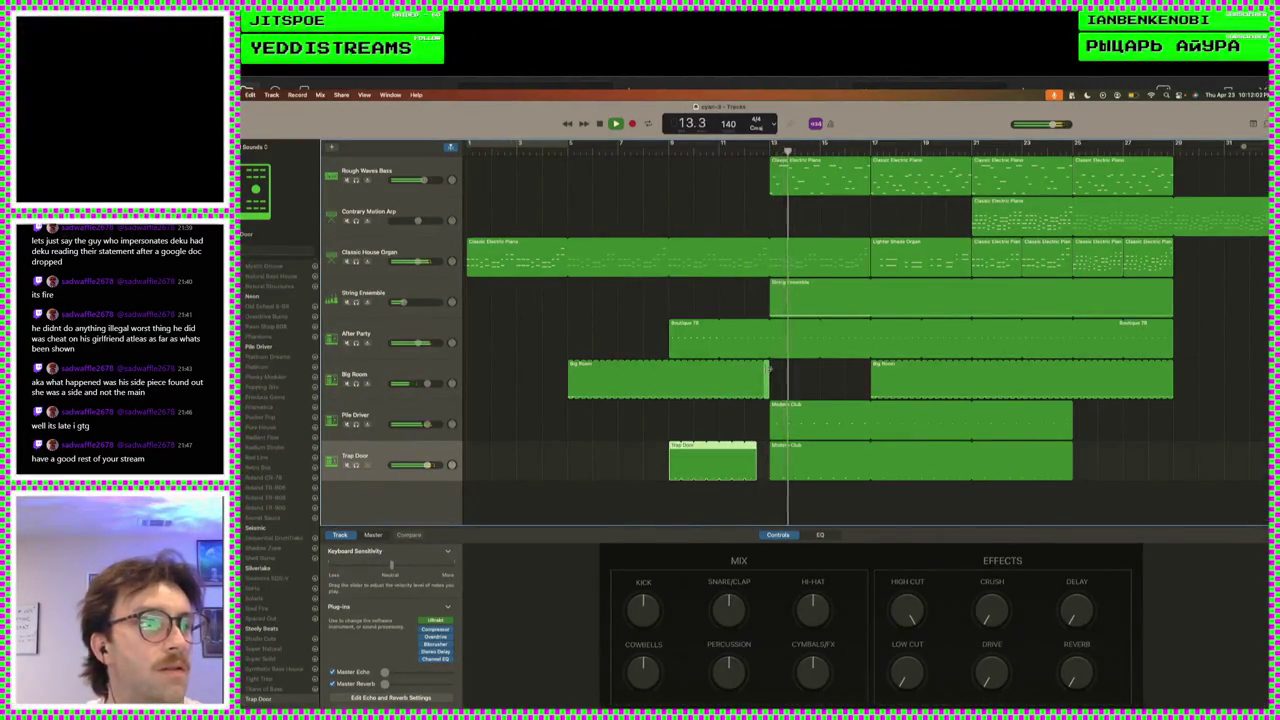
click(765, 368)
drag(765, 368, 760, 370)
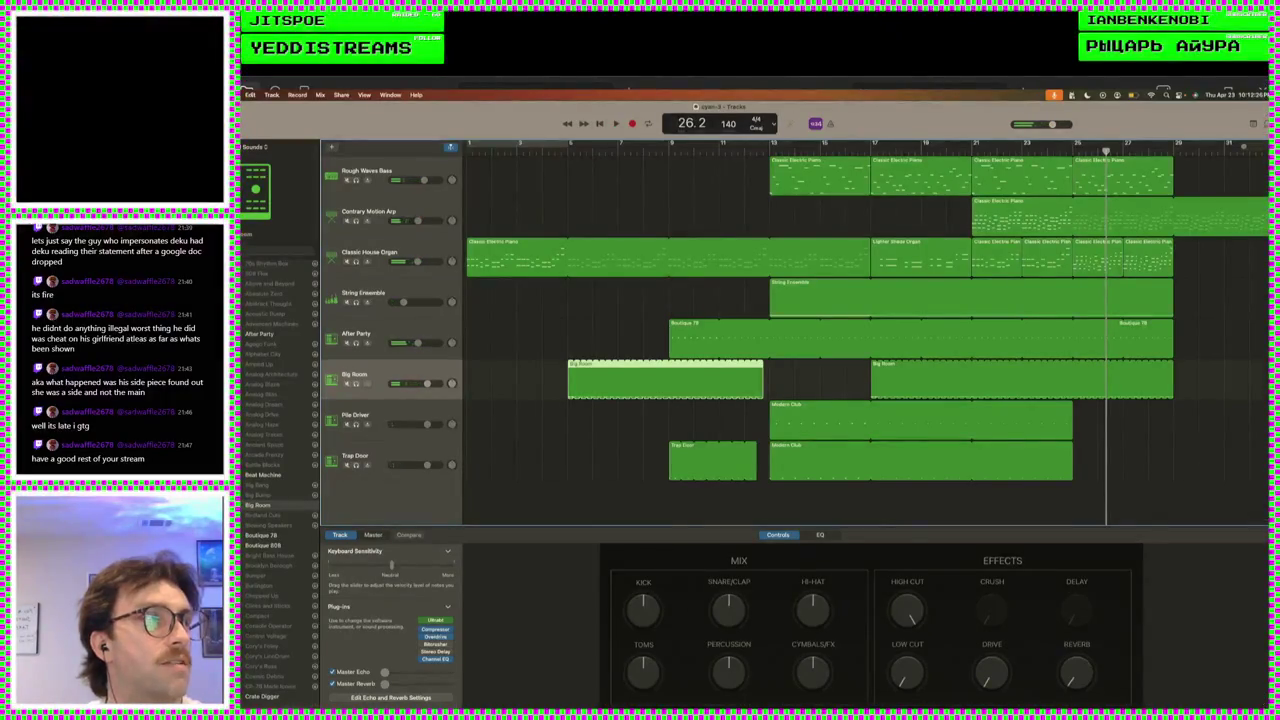
scroll(840, 330, right, 5)
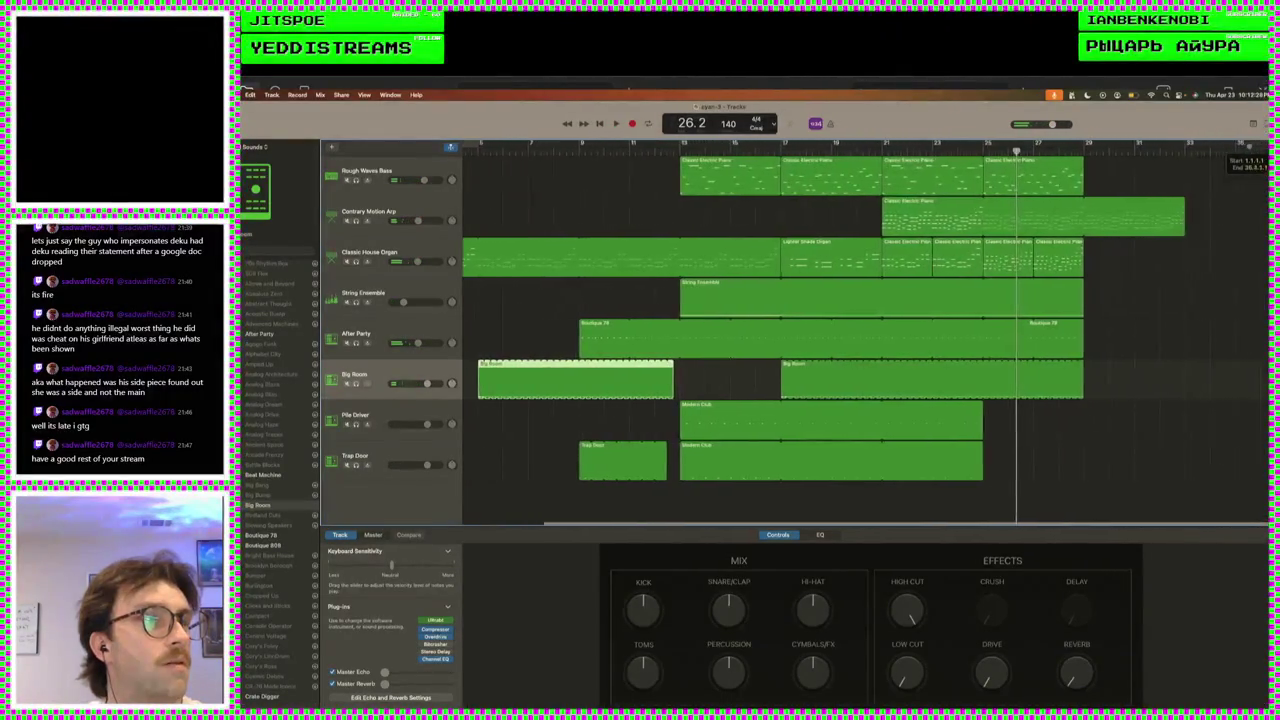
scroll(1043, 390, left, 5)
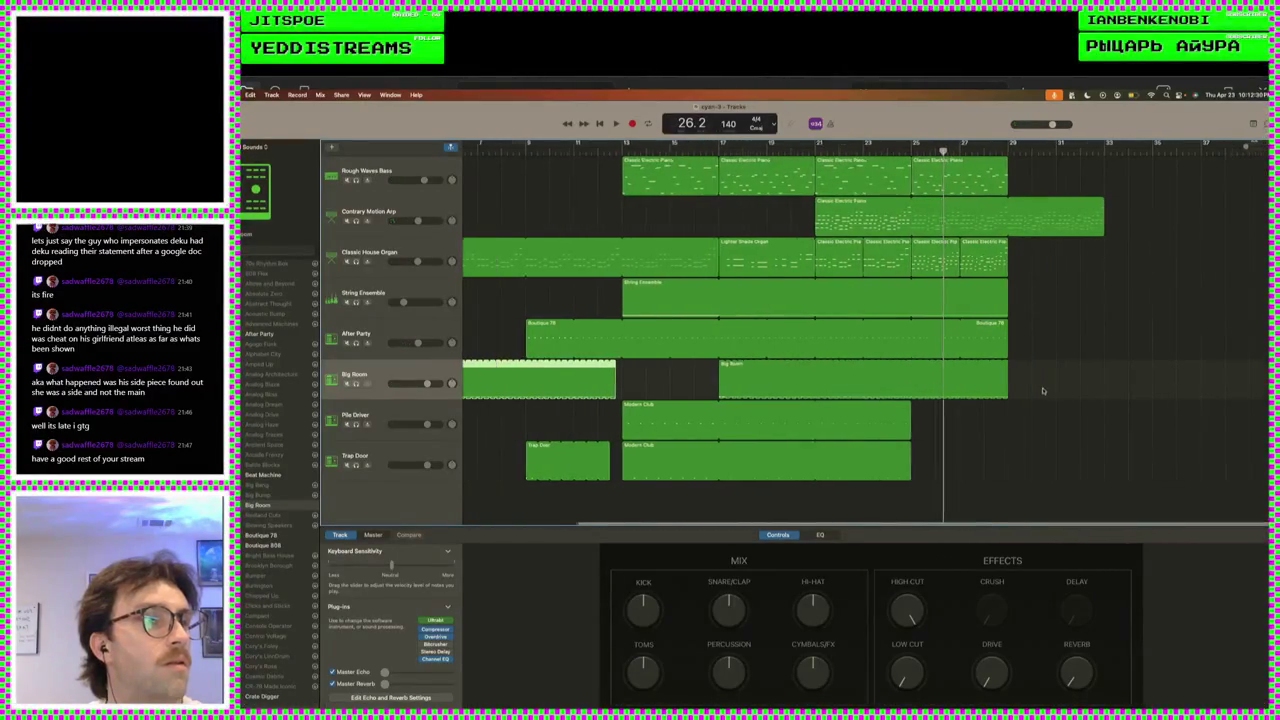
key(space)
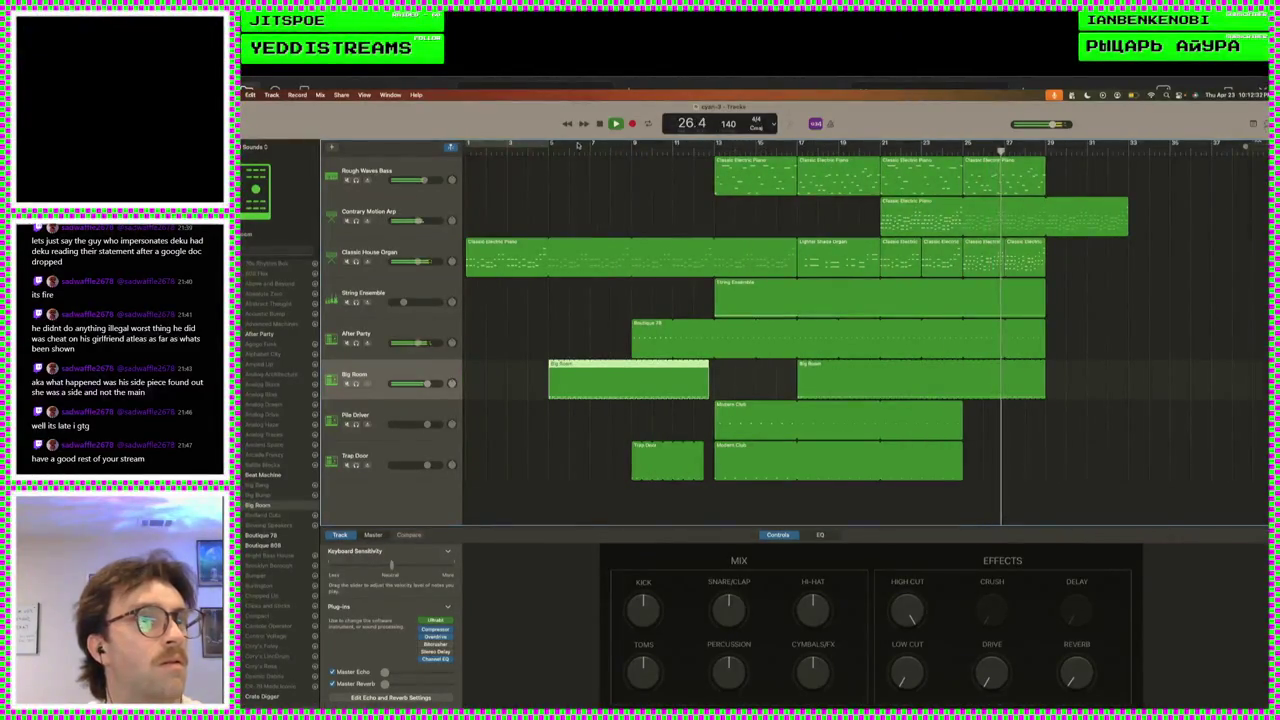
click(551, 146)
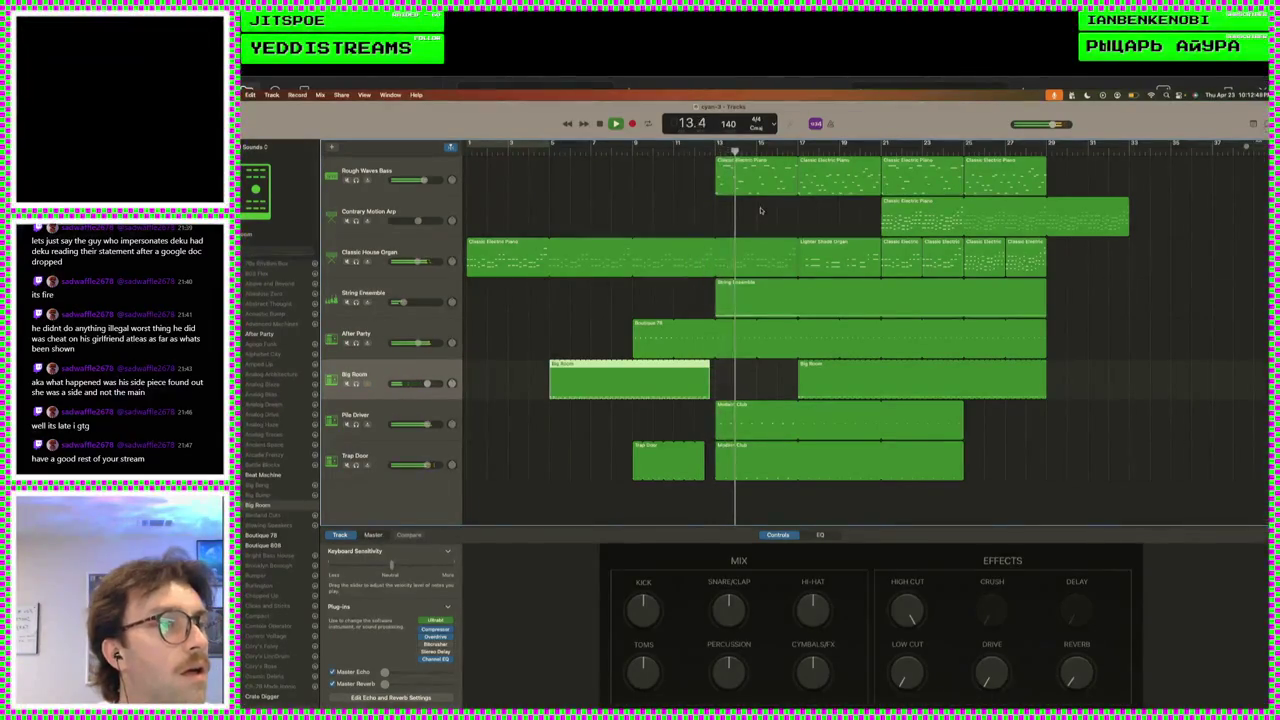
- Reposition the String Ensemble region in time, trying later spots before moving it back
drag(745, 296, 828, 297)
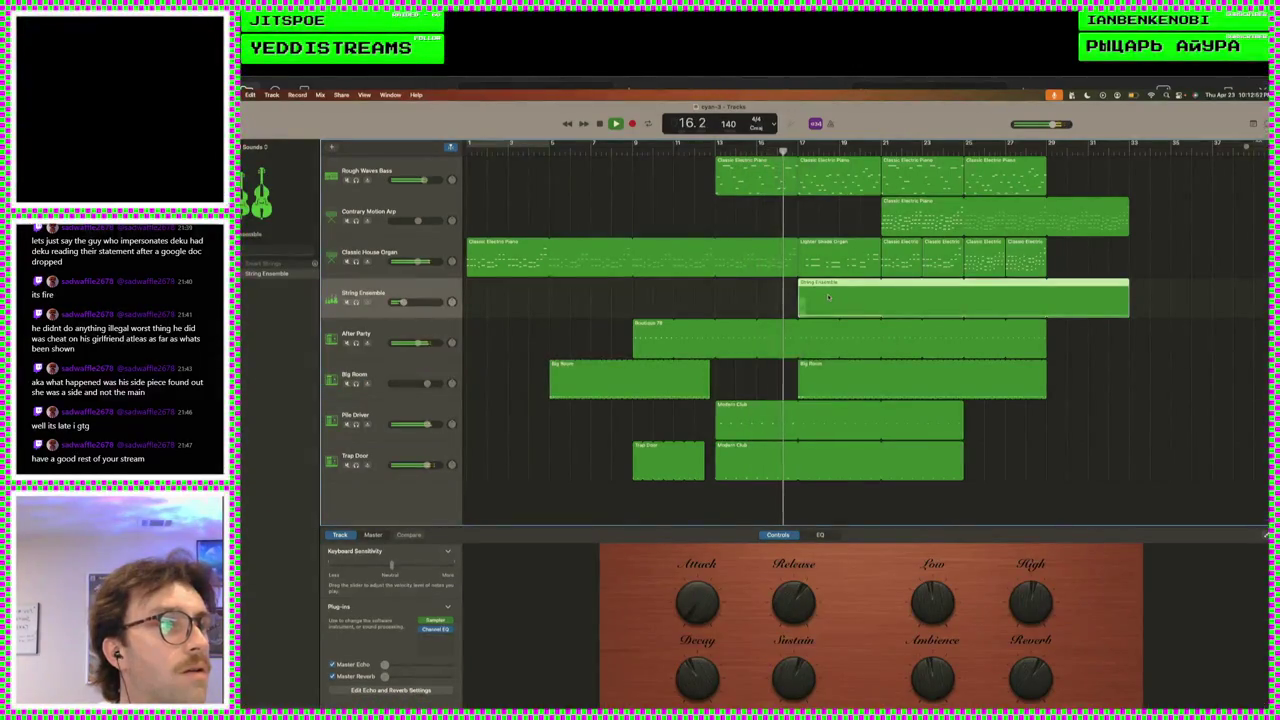
key(space)
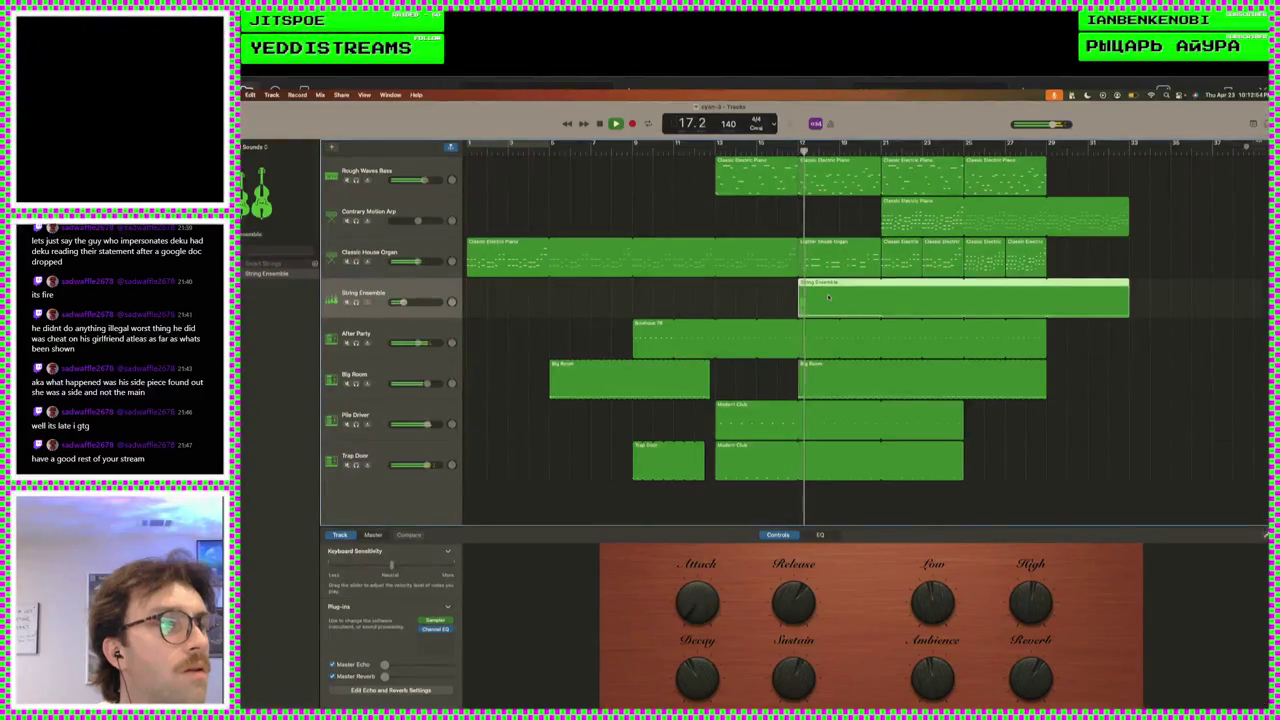
key(space)
drag(830, 295, 943, 296)
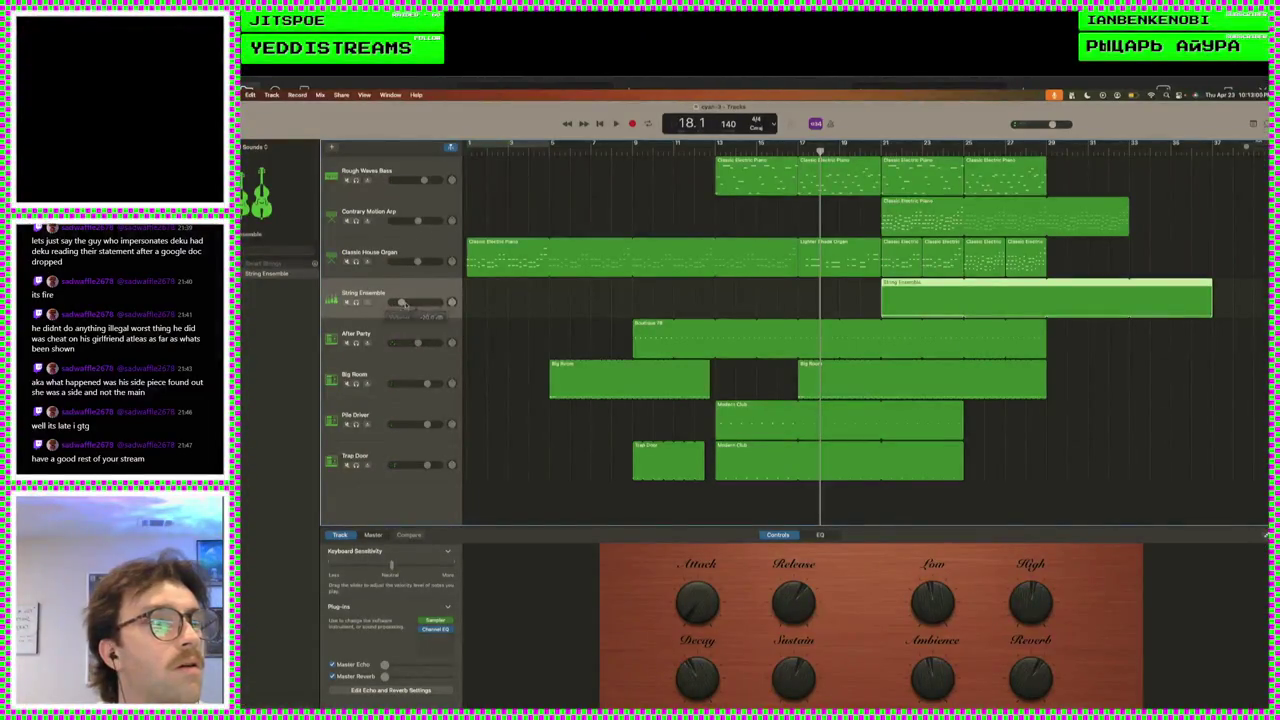
drag(933, 296, 520, 296)
- Play from the start and loop the String Ensemble part out to bar 33
key(Return)
key(space)
mouse_move(398, 302)
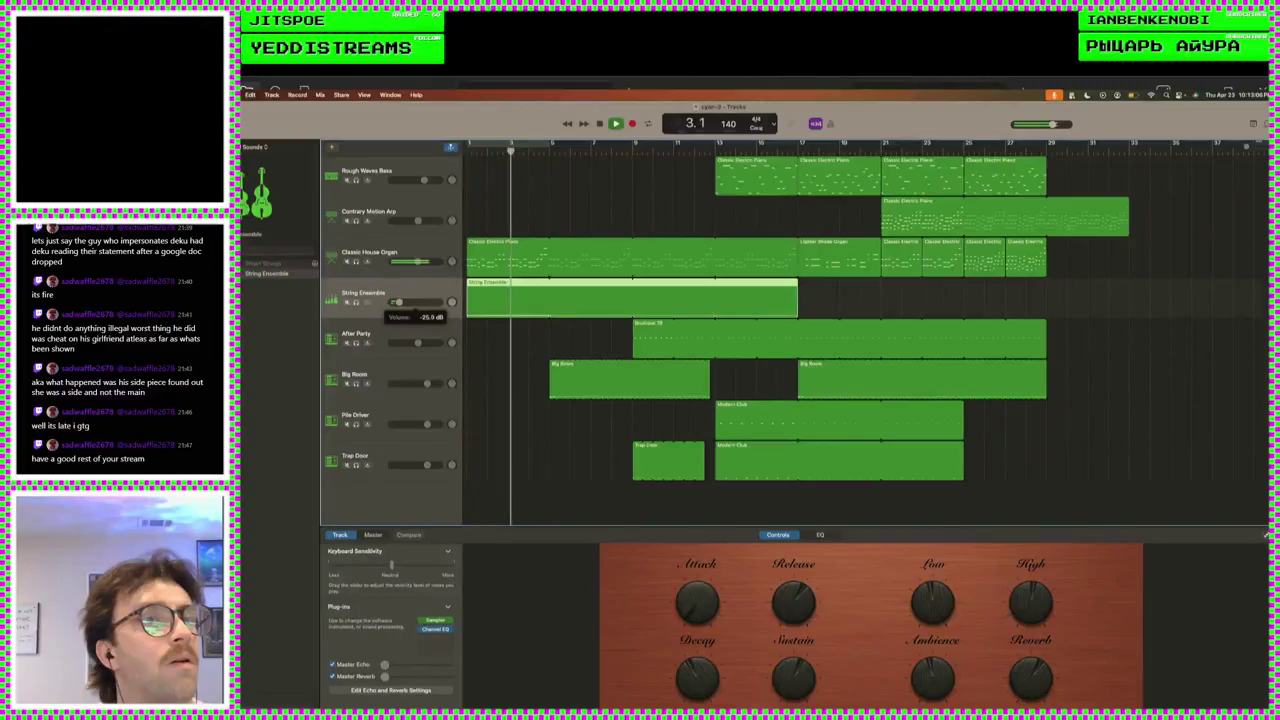
drag(800, 289, 1130, 289)
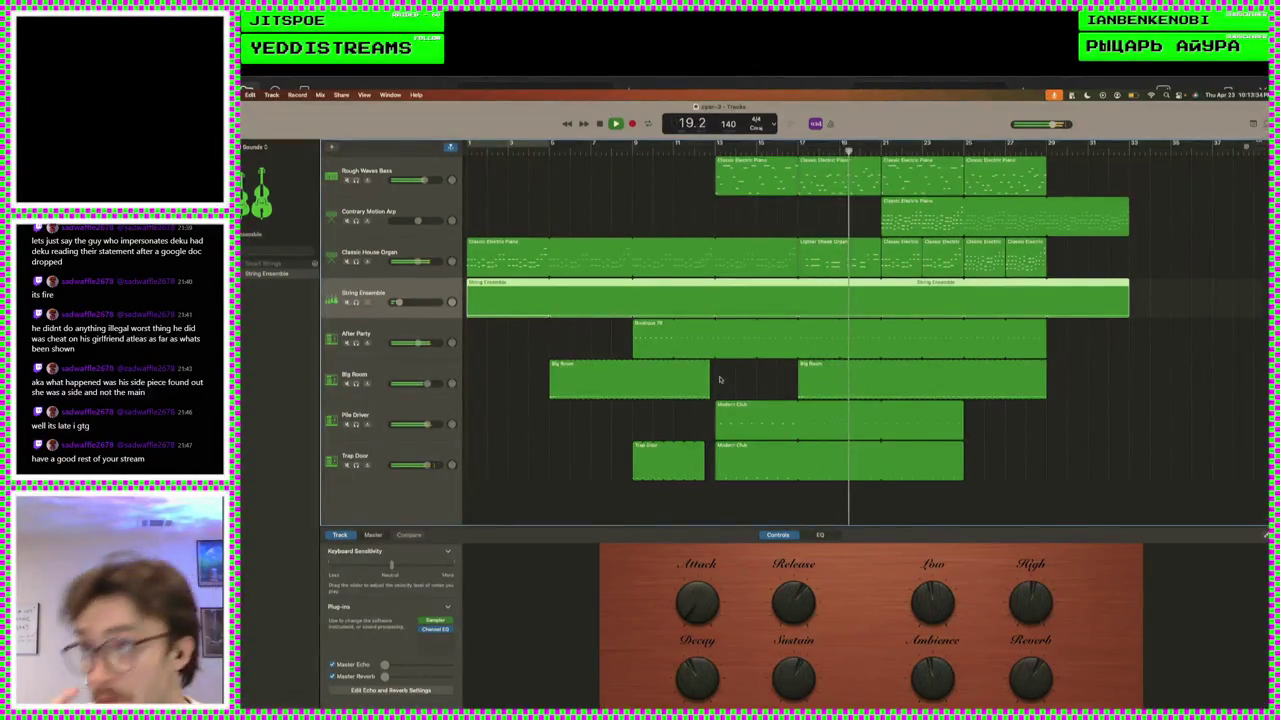
key(space)
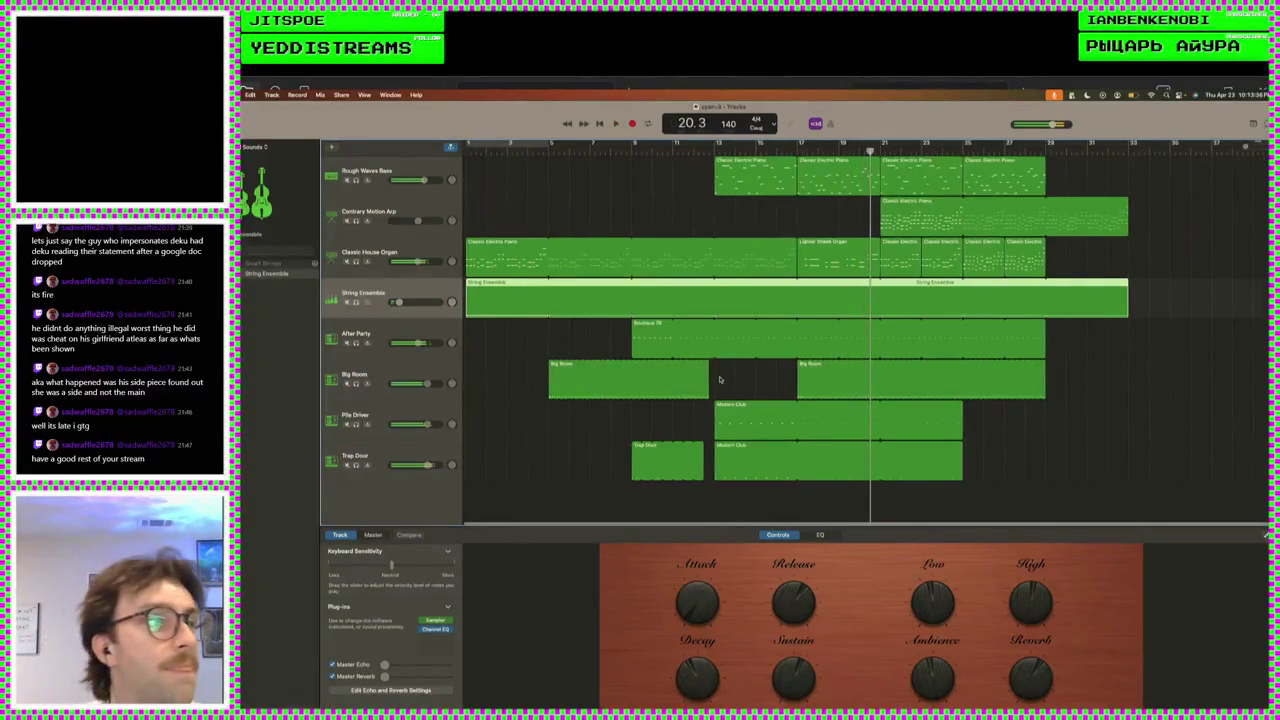
- Select the later piano, organ and arp regions and move them right to bars 25 and 33
mouse_move(1086, 261)
mouse_down()
mouse_move(885, 165)
mouse_move(990, 178)
mouse_up()
mouse_move(934, 256)
mouse_down()
mouse_move(872, 166)
mouse_move(964, 190)
mouse_up()
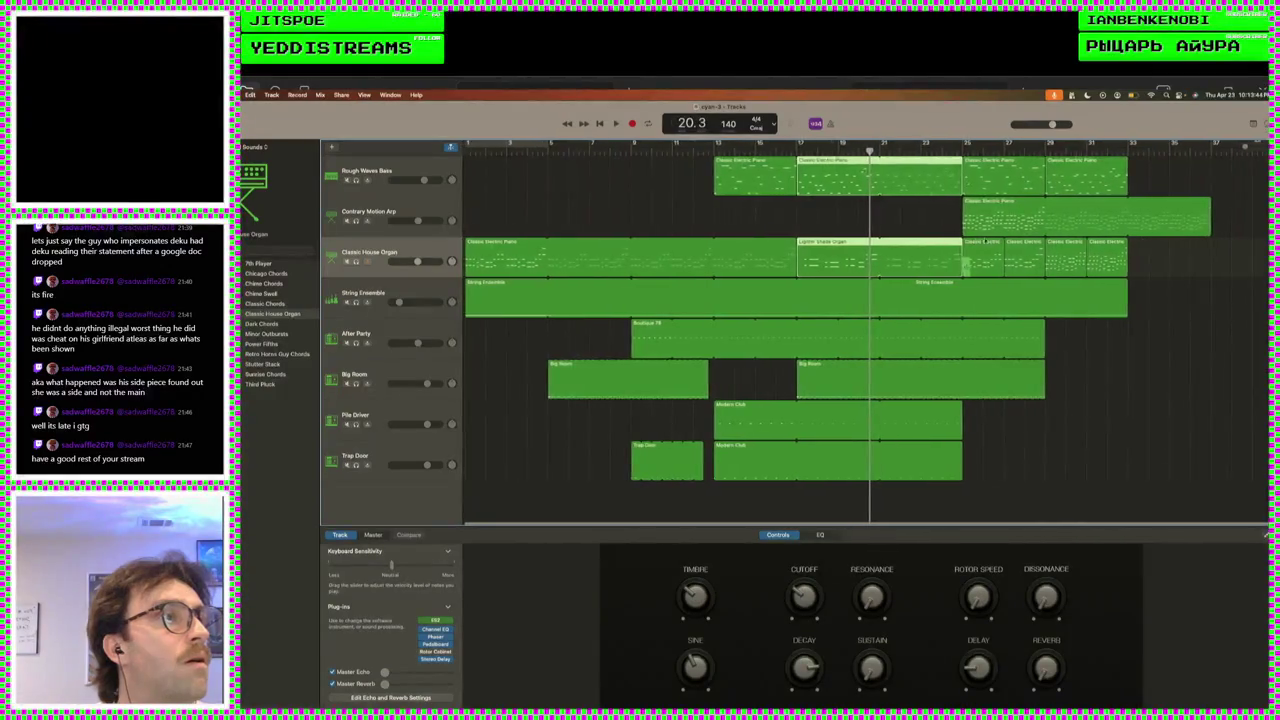
drag(1182, 255, 1072, 177)
drag(1066, 176, 1070, 180)
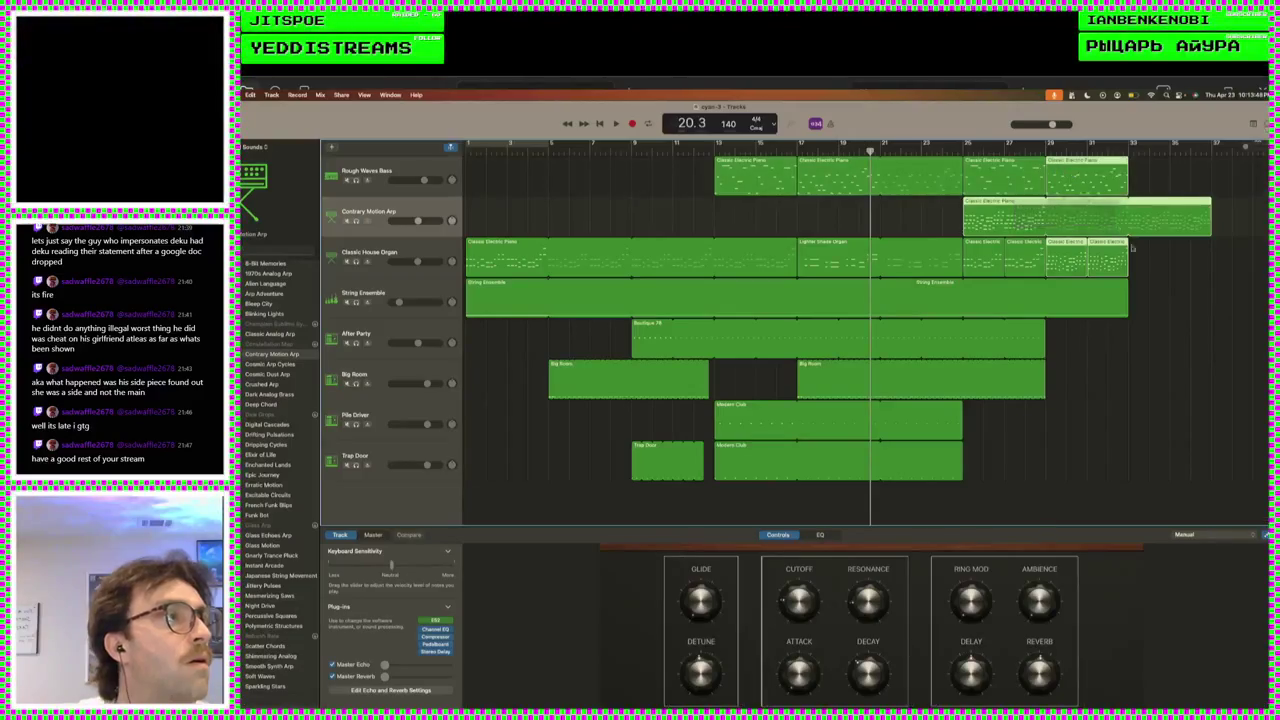
click(1088, 258)
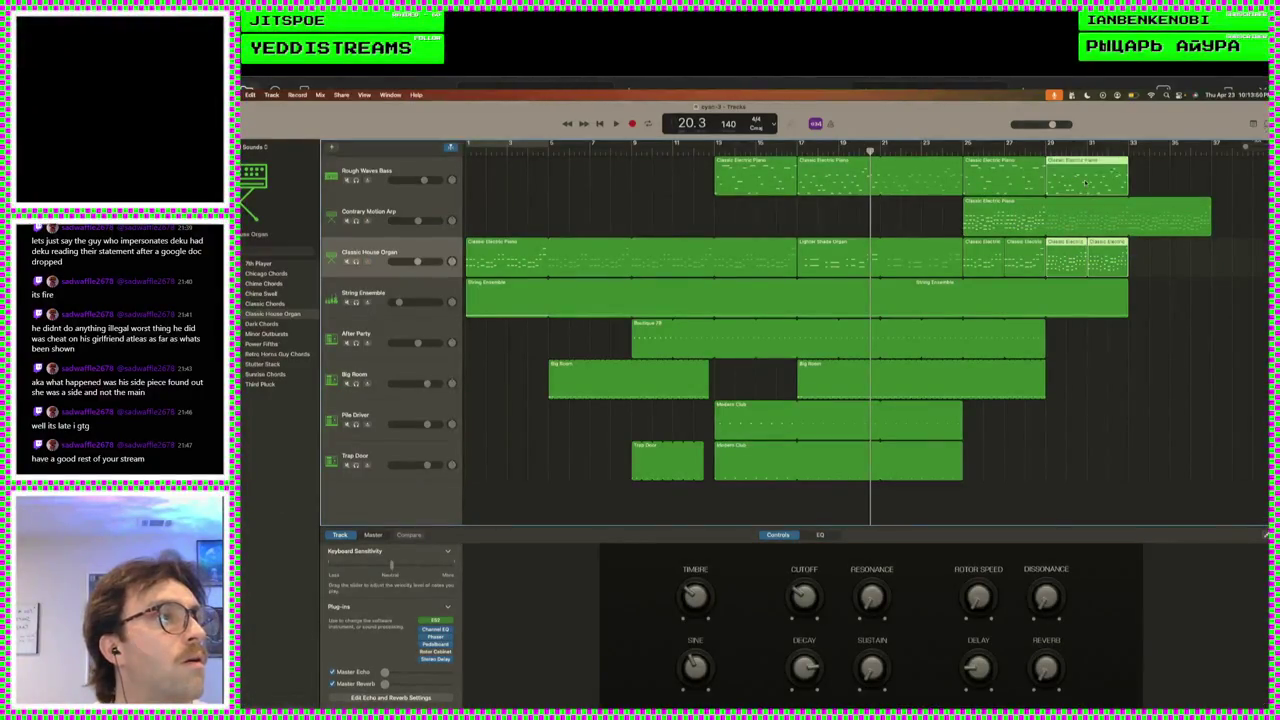
drag(1082, 183, 1160, 188)
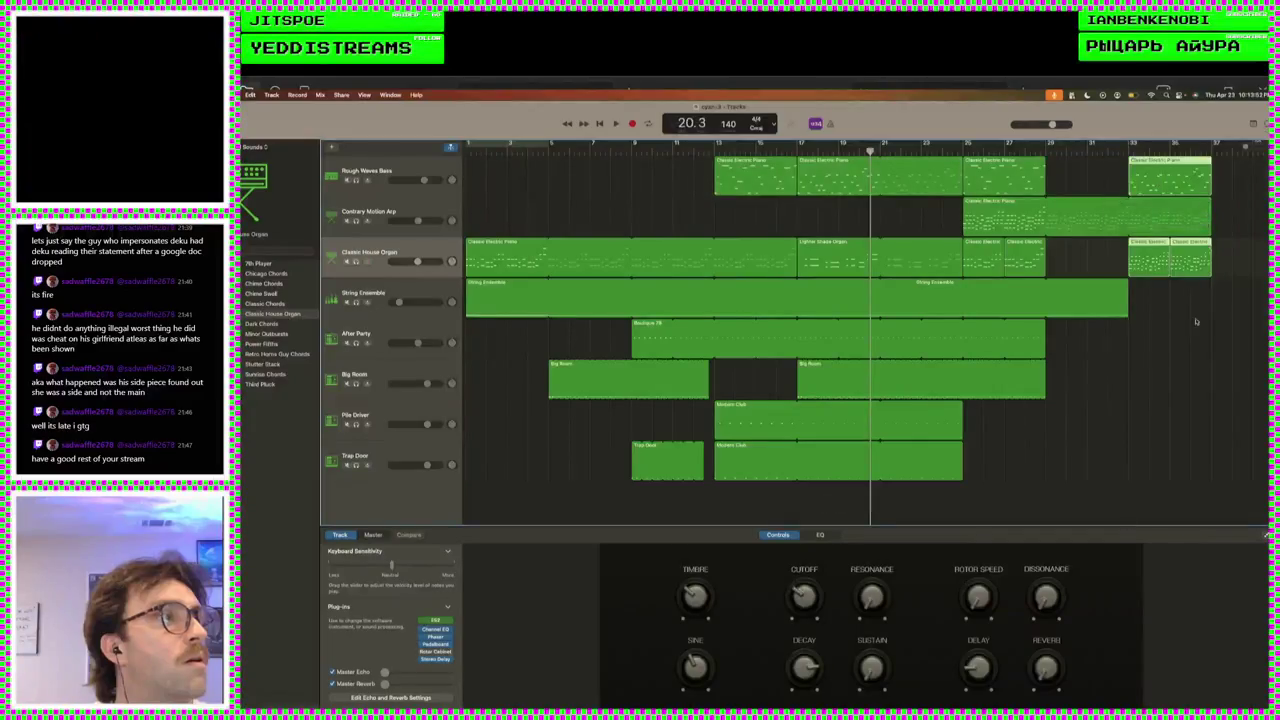
drag(1157, 268, 1152, 259)
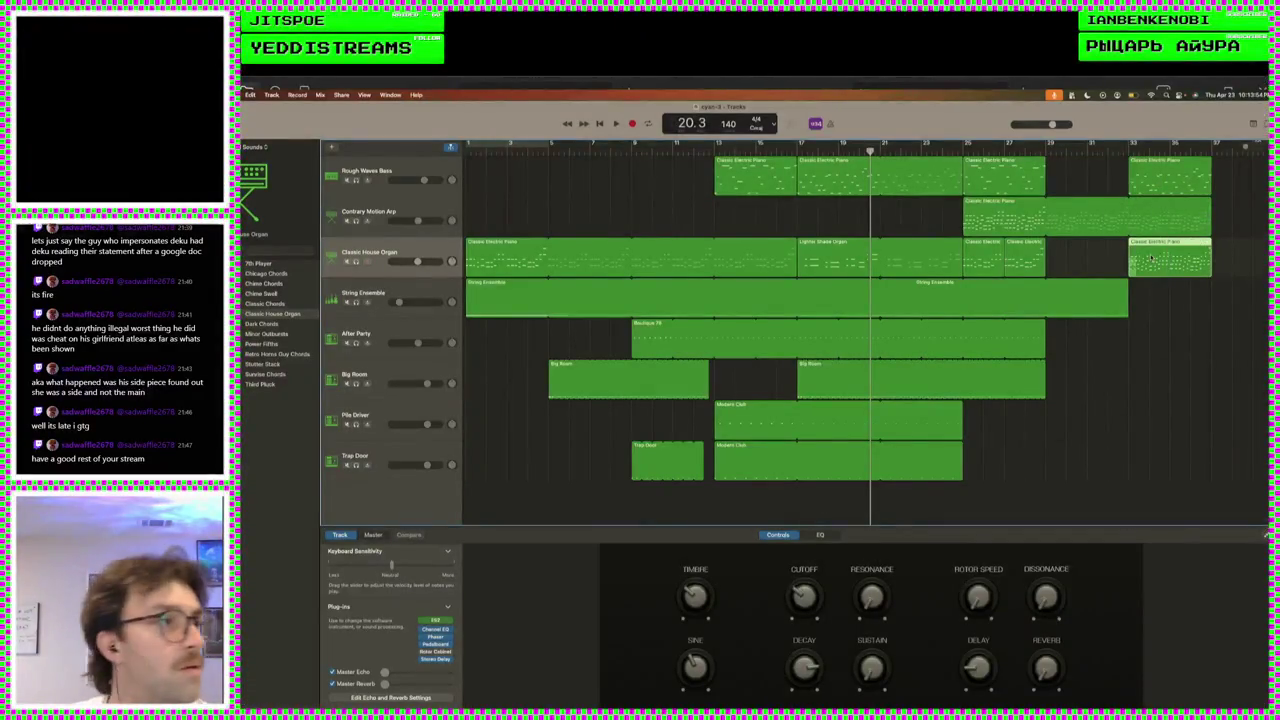
- Loop the bar-25 regions on the bass and organ tracks out to bar 33
drag(1066, 258, 973, 259)
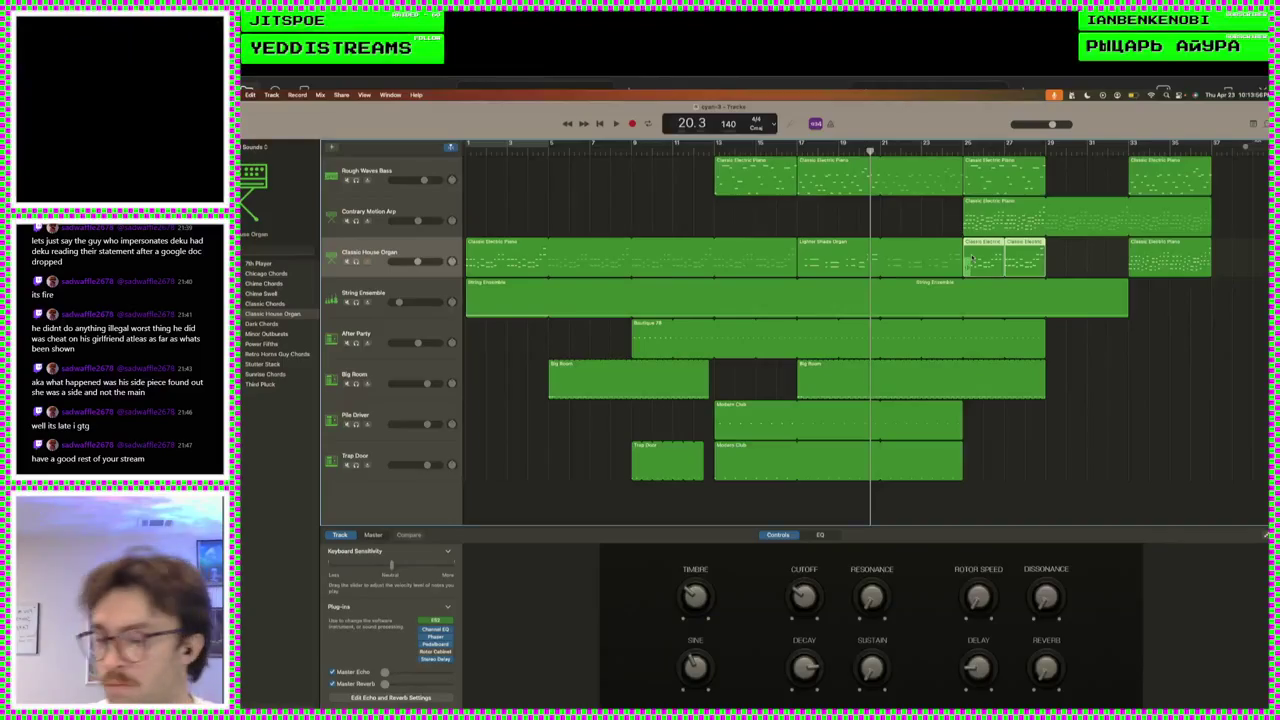
drag(1046, 168, 1126, 172)
drag(1044, 248, 1127, 252)
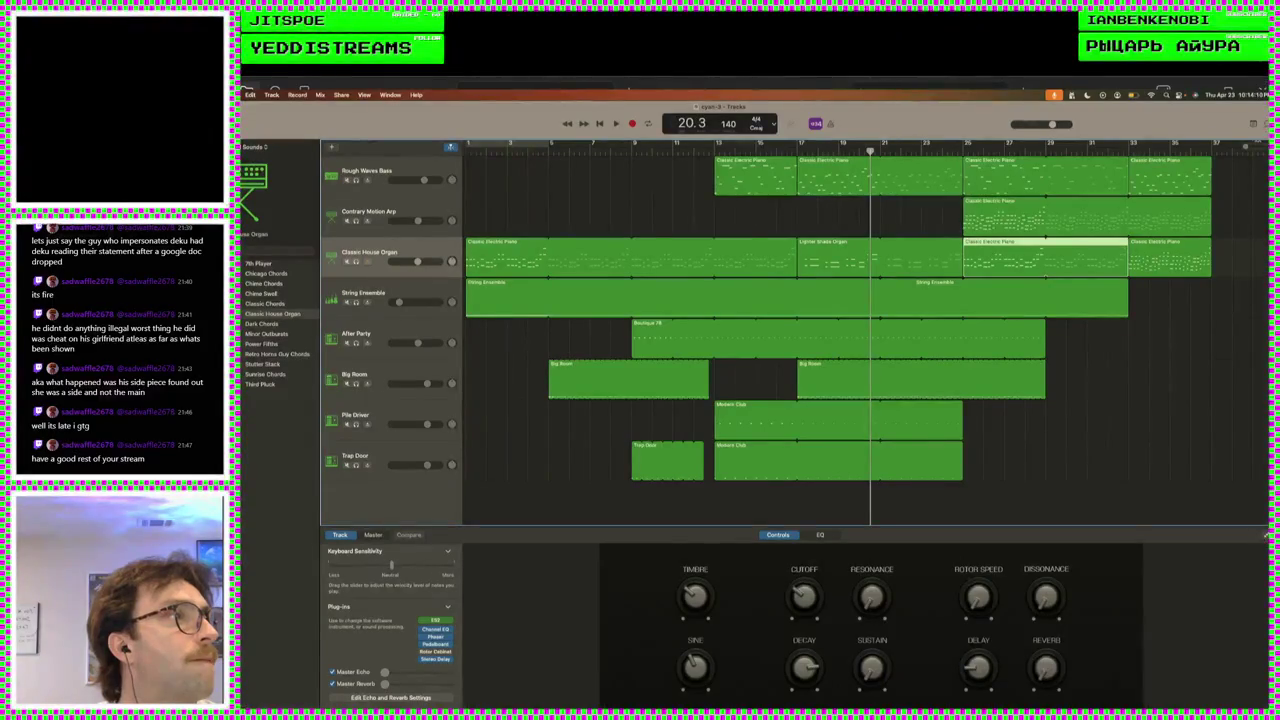
- Listen from bar 13, then lengthen the early regions on tracks 1 and 3 to bar 21
scroll(839, 333, right, 5)
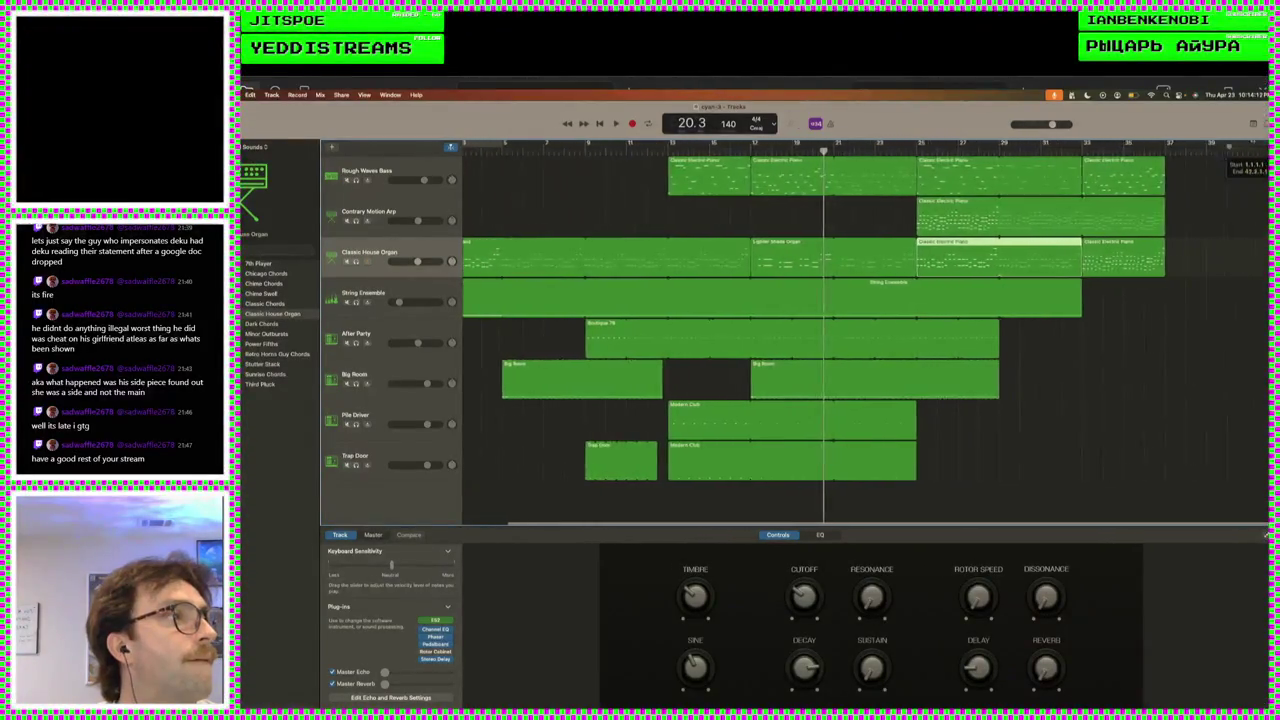
scroll(757, 185, left, 3)
key(space)
click(622, 150)
scroll(800, 300, left, 1)
scroll(960, 375, right, 2)
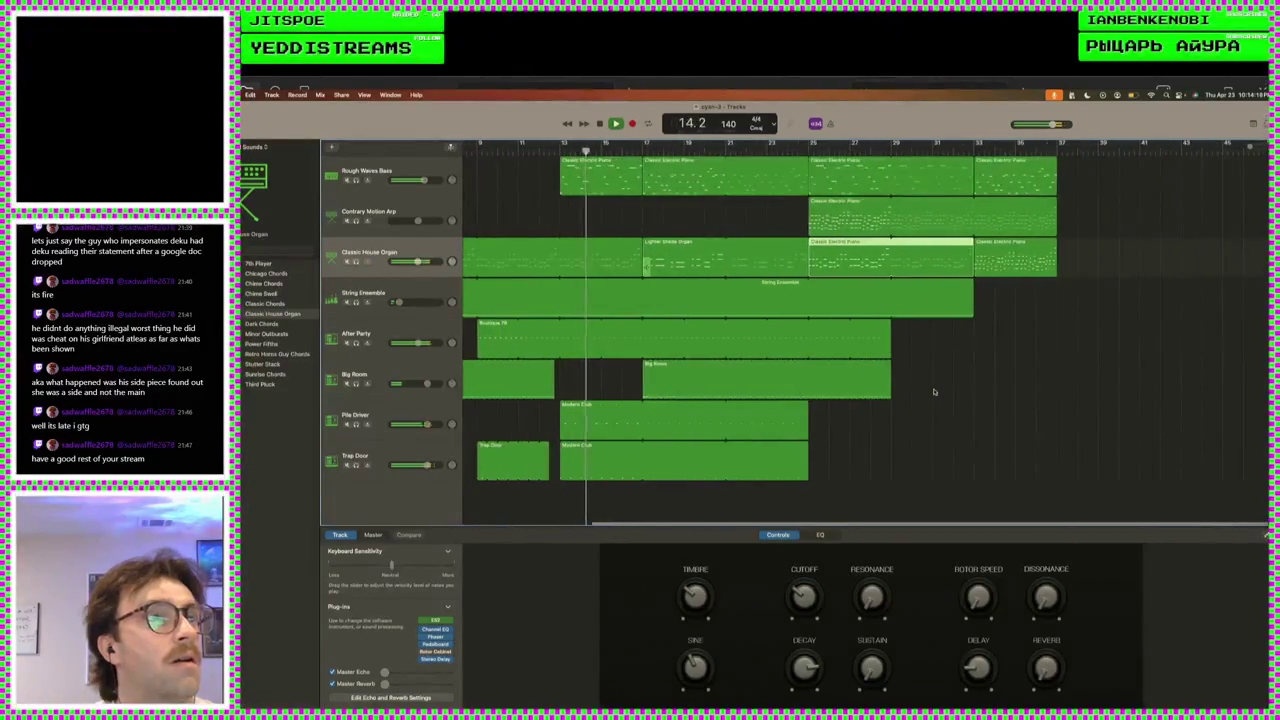
key(space)
mouse_move(1119, 266)
mouse_down()
mouse_move(703, 162)
mouse_move(768, 176)
mouse_up()
mouse_move(673, 259)
mouse_down()
mouse_move(637, 172)
mouse_move(728, 176)
mouse_up()
key(space)
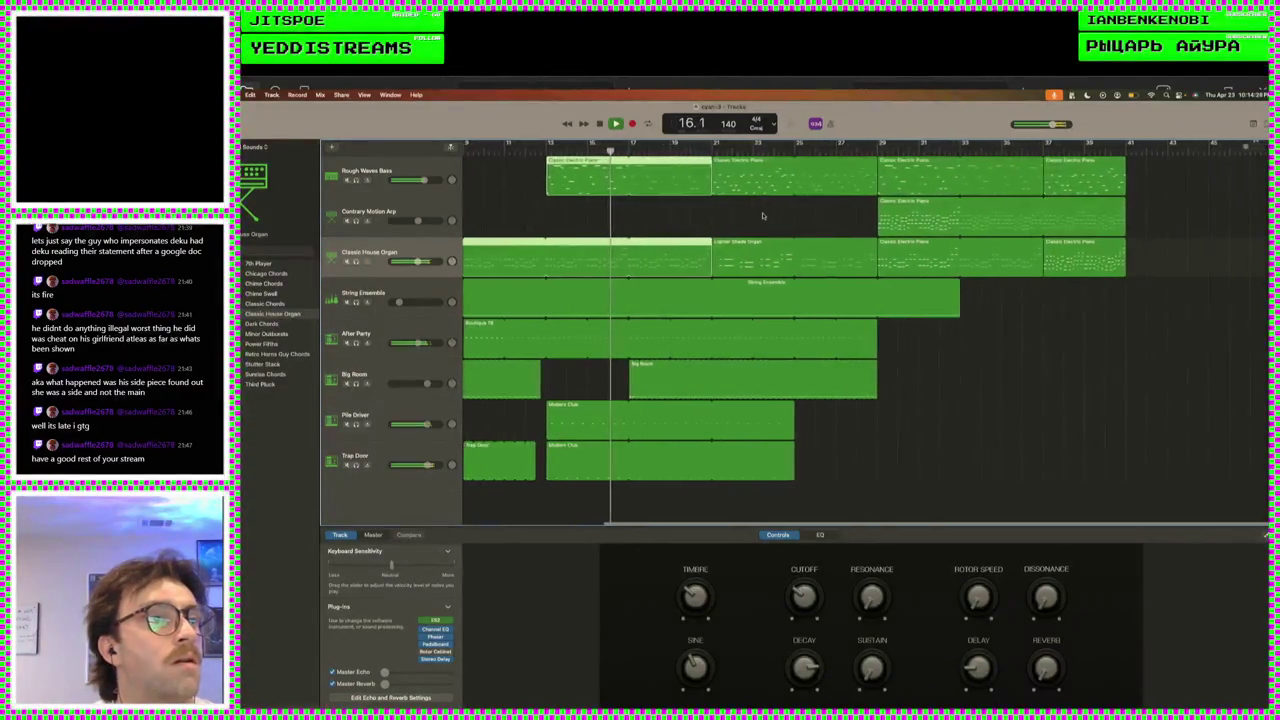
key(space)
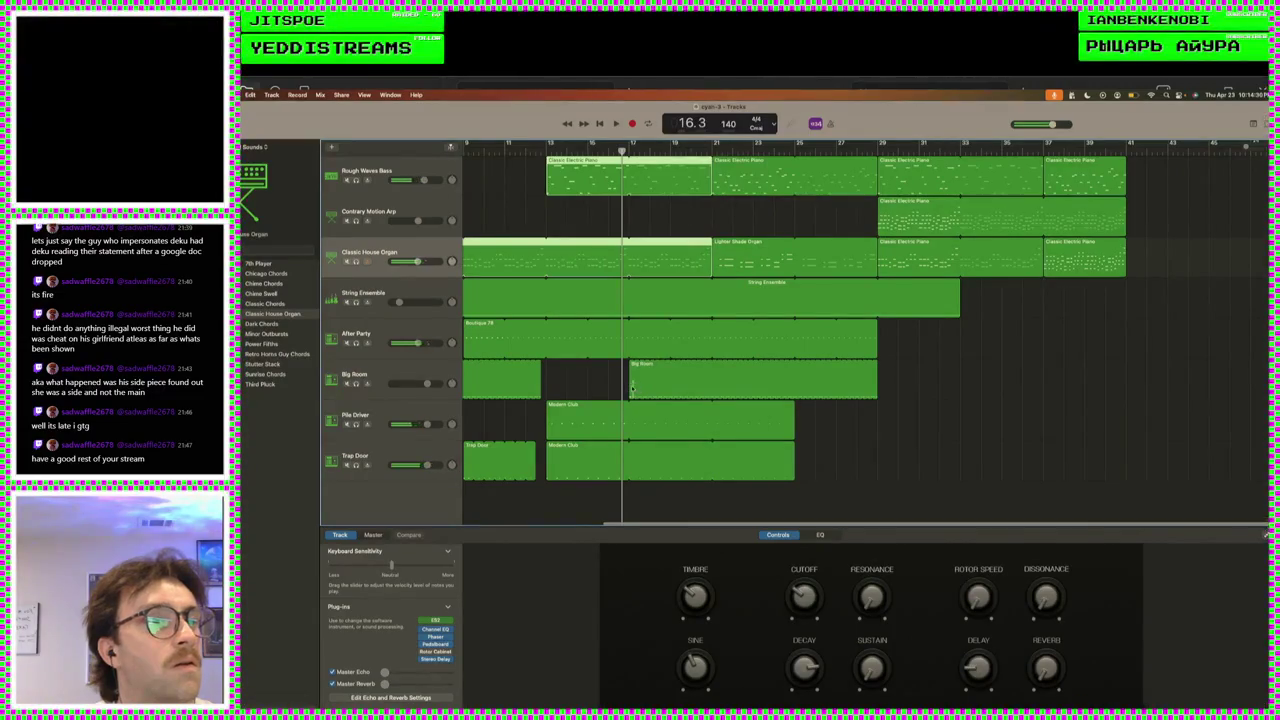
- Move the second Big Room drum region later and play it back
drag(631, 390, 727, 390)
key(space)
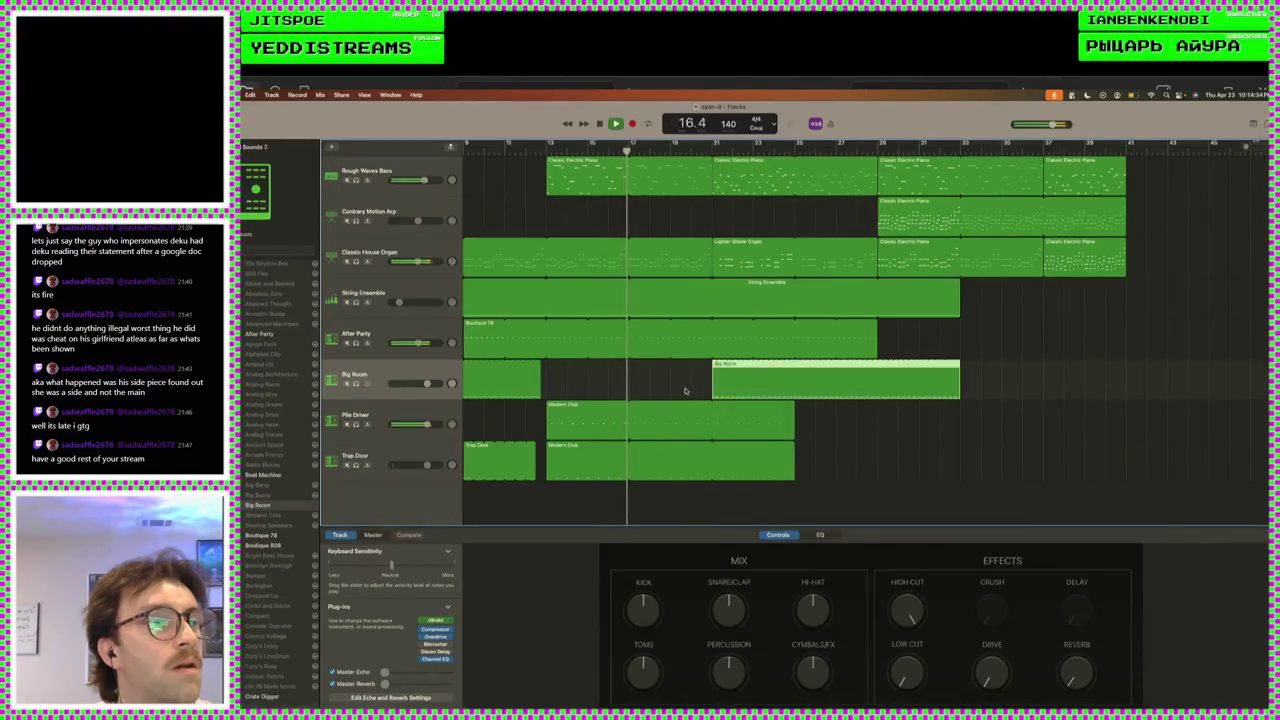
scroll(685, 391, left, 2)
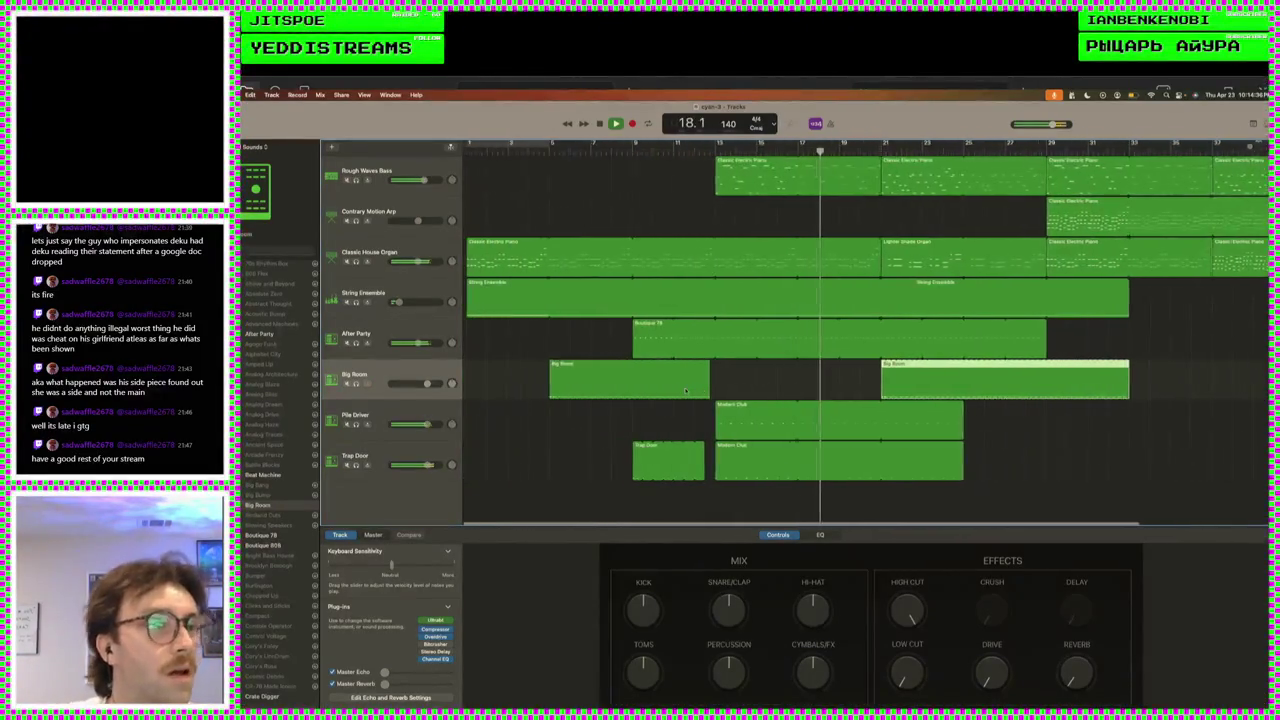
scroll(685, 391, right, 2)
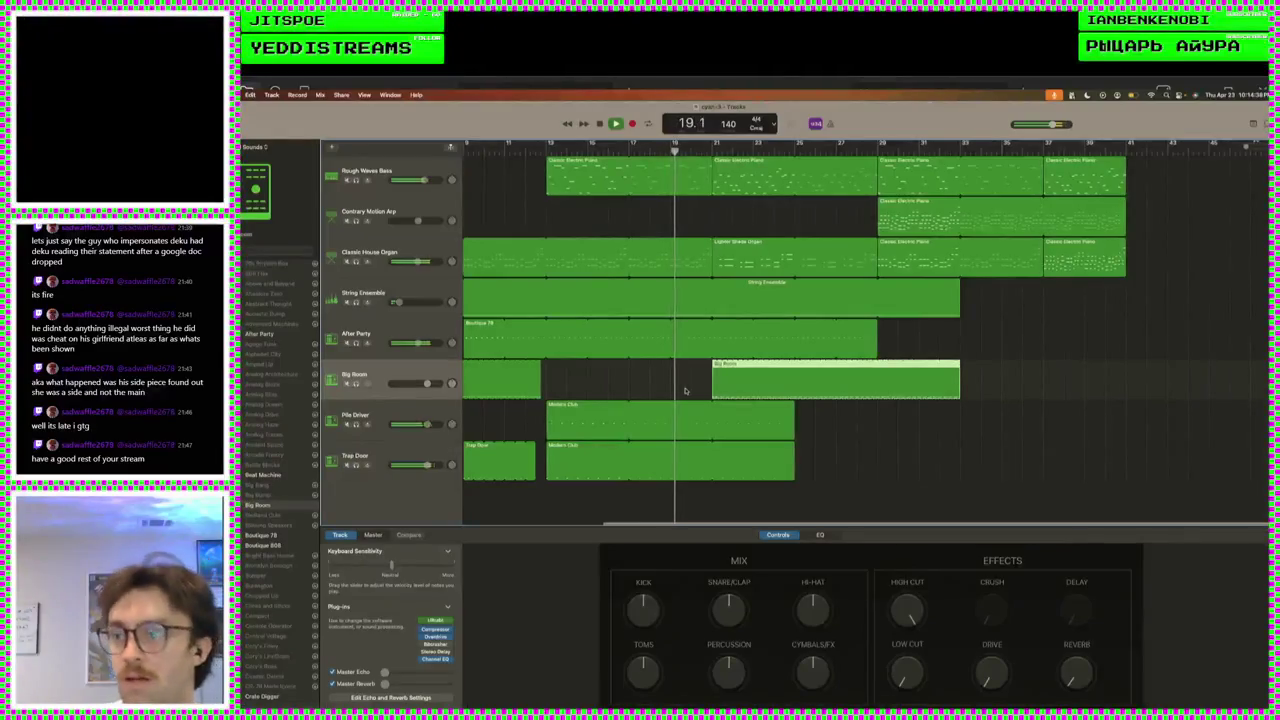
- Extend the Modern Club drum regions to bar 29 and paste copies of them
click(788, 415)
mouse_move(792, 413)
mouse_down()
mouse_move(796, 428)
mouse_move(878, 428)
mouse_up()
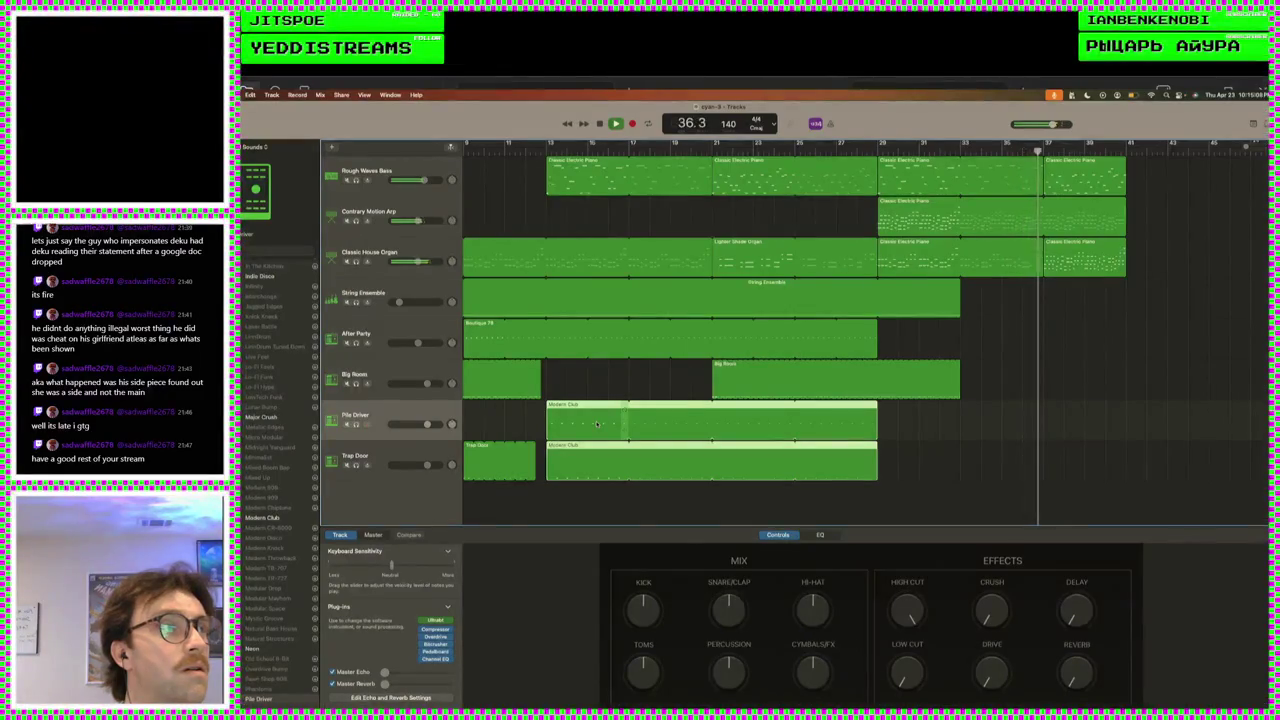
key(super+v)
- Place the Modern Club copies, then paste Boutique 78 and Big Room copies at bar 37
drag(1074, 418, 1073, 423)
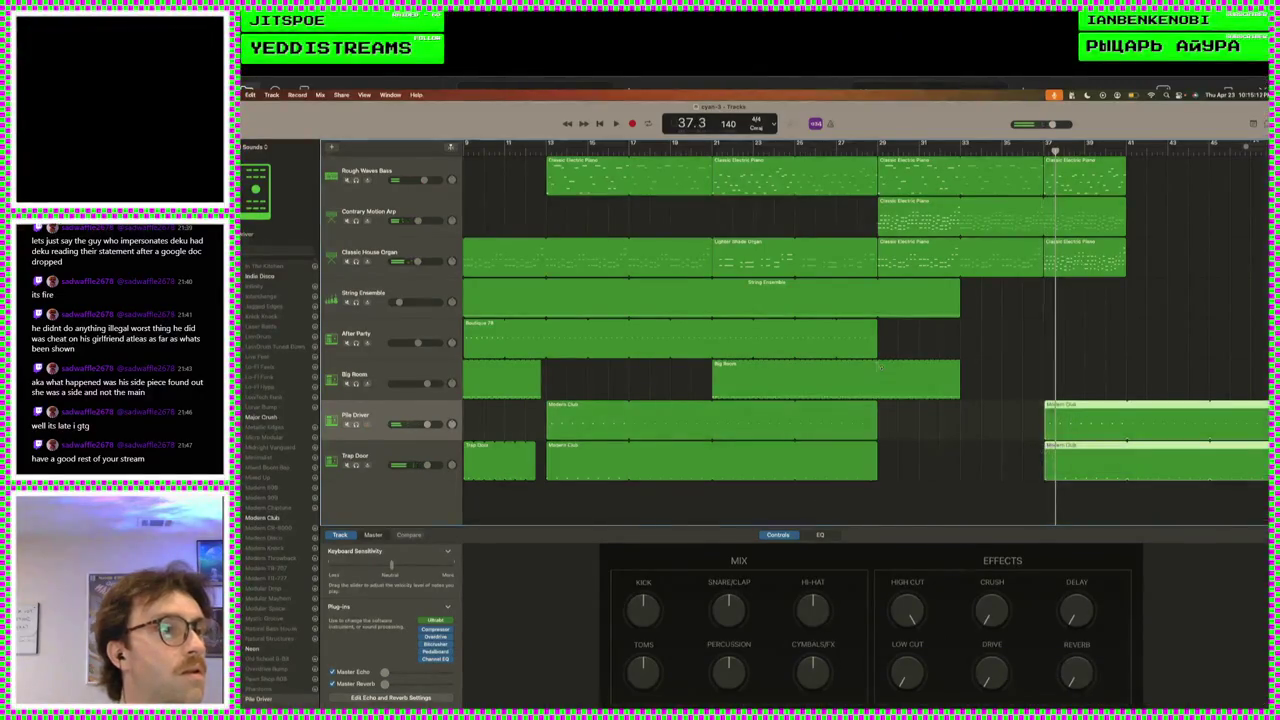
click(771, 374)
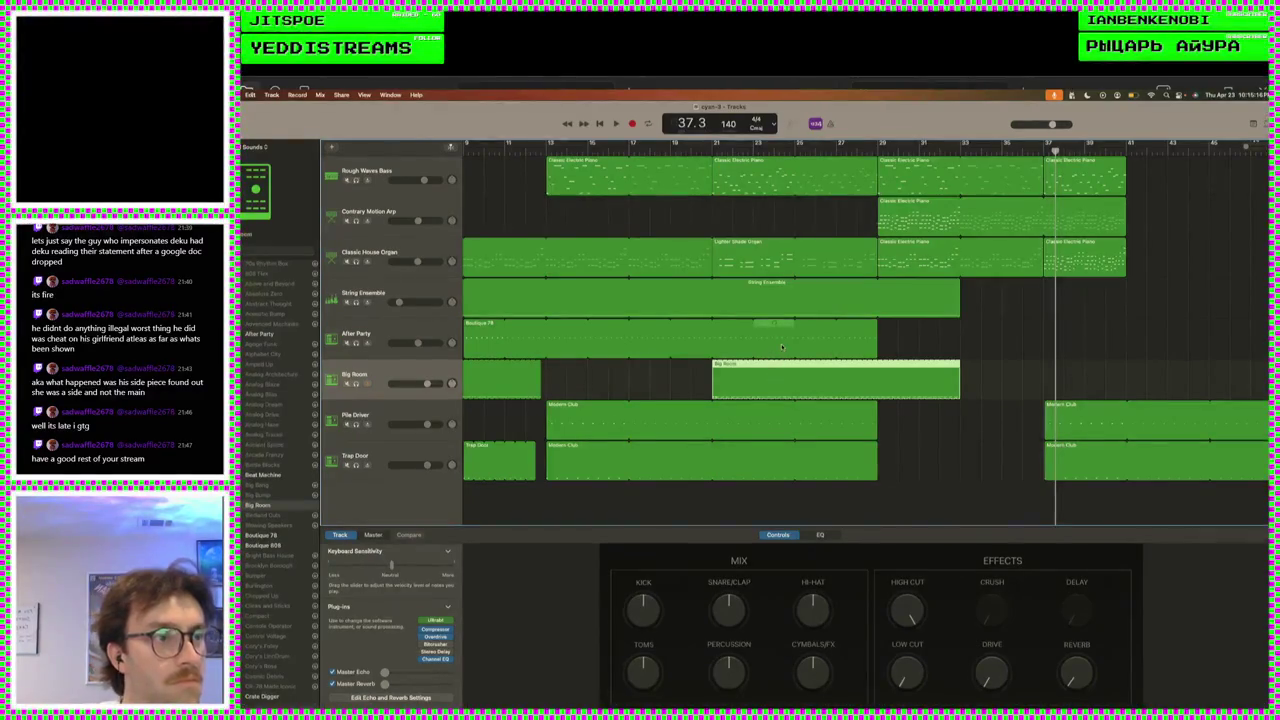
shift+click(782, 347)
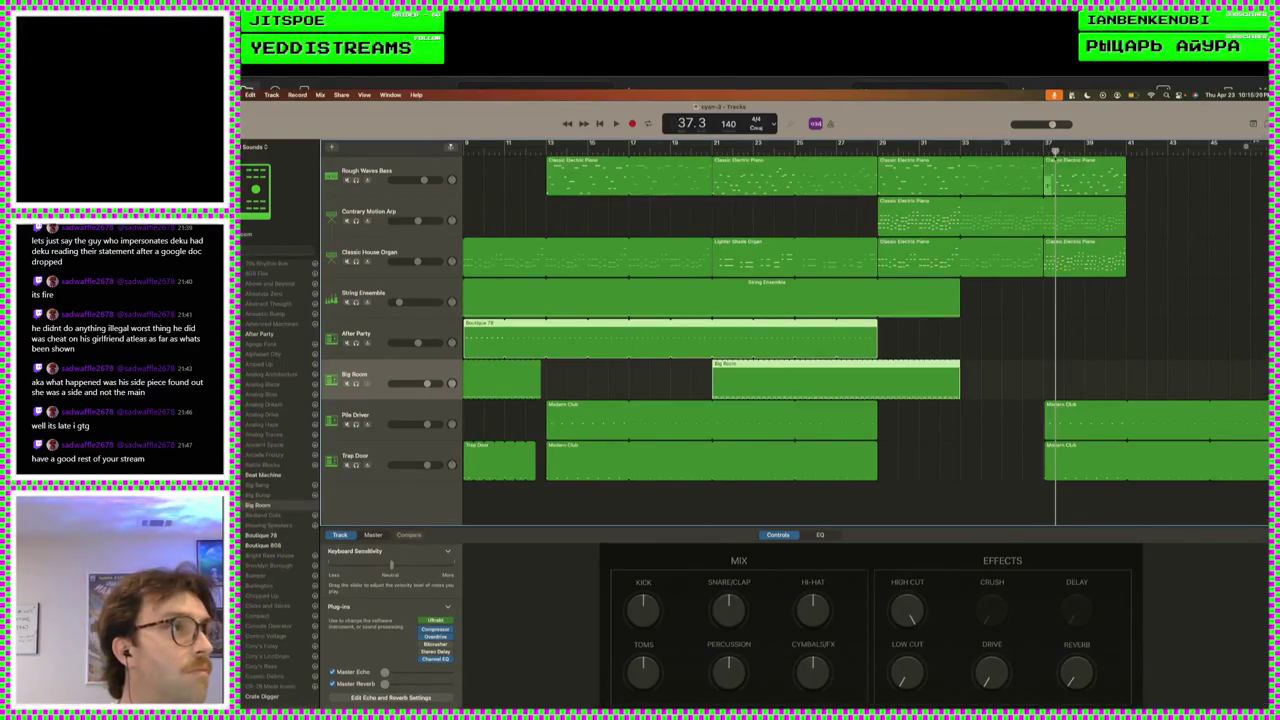
drag(1053, 152, 1043, 152)
key(super+v)
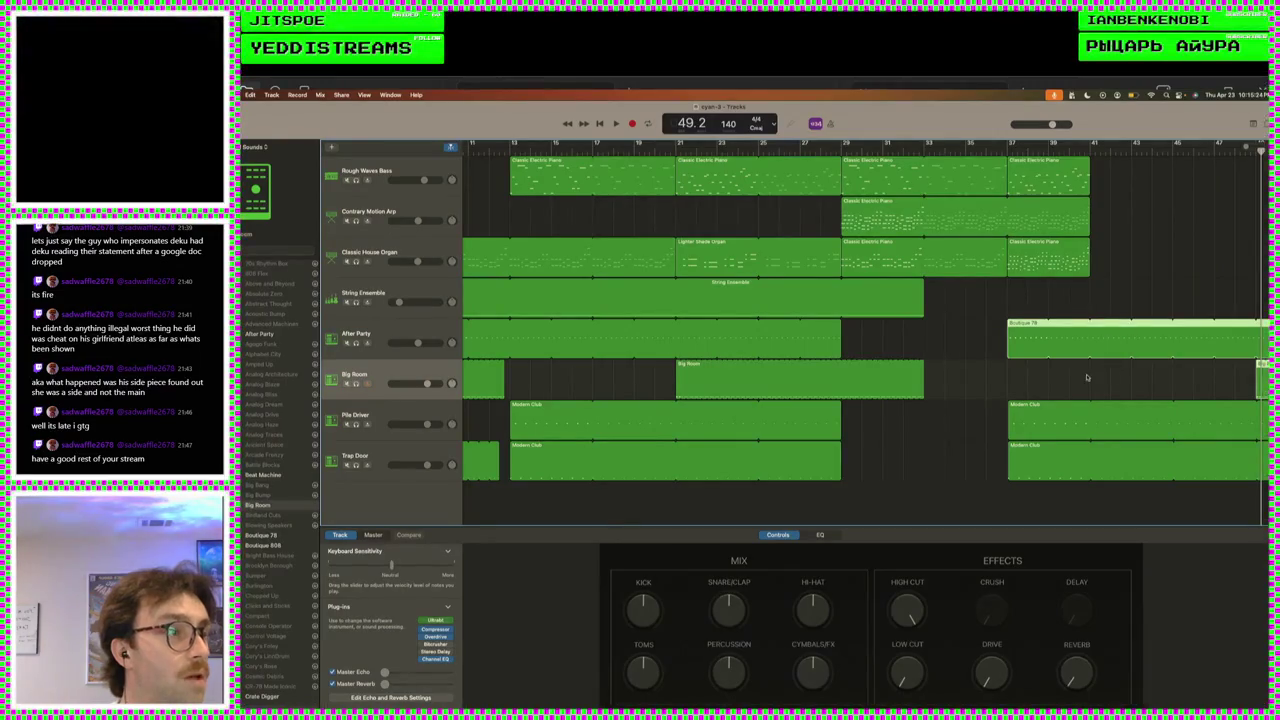
mouse_move(1258, 370)
mouse_down()
mouse_move(1160, 395)
mouse_move(1077, 395)
mouse_move(1234, 395)
mouse_move(1263, 385)
mouse_move(998, 392)
mouse_up()
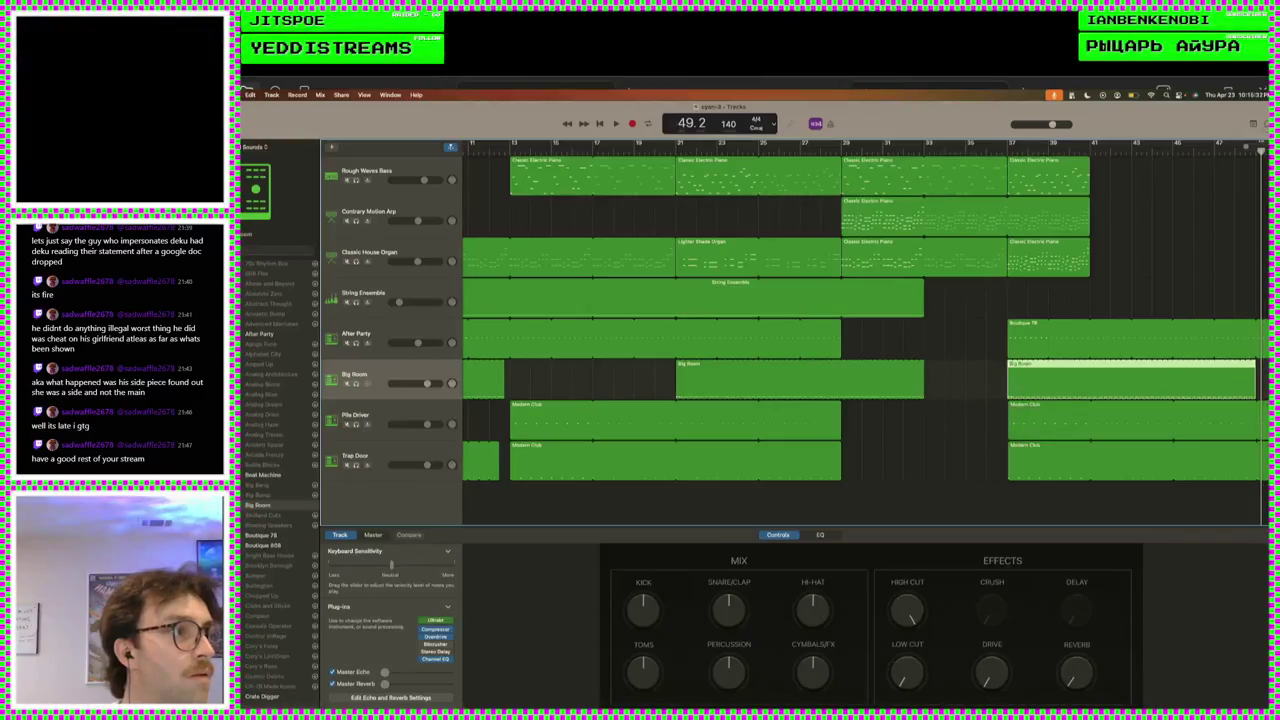
mouse_move(1252, 324)
mouse_down()
mouse_move(1075, 325)
mouse_move(1089, 325)
mouse_up()
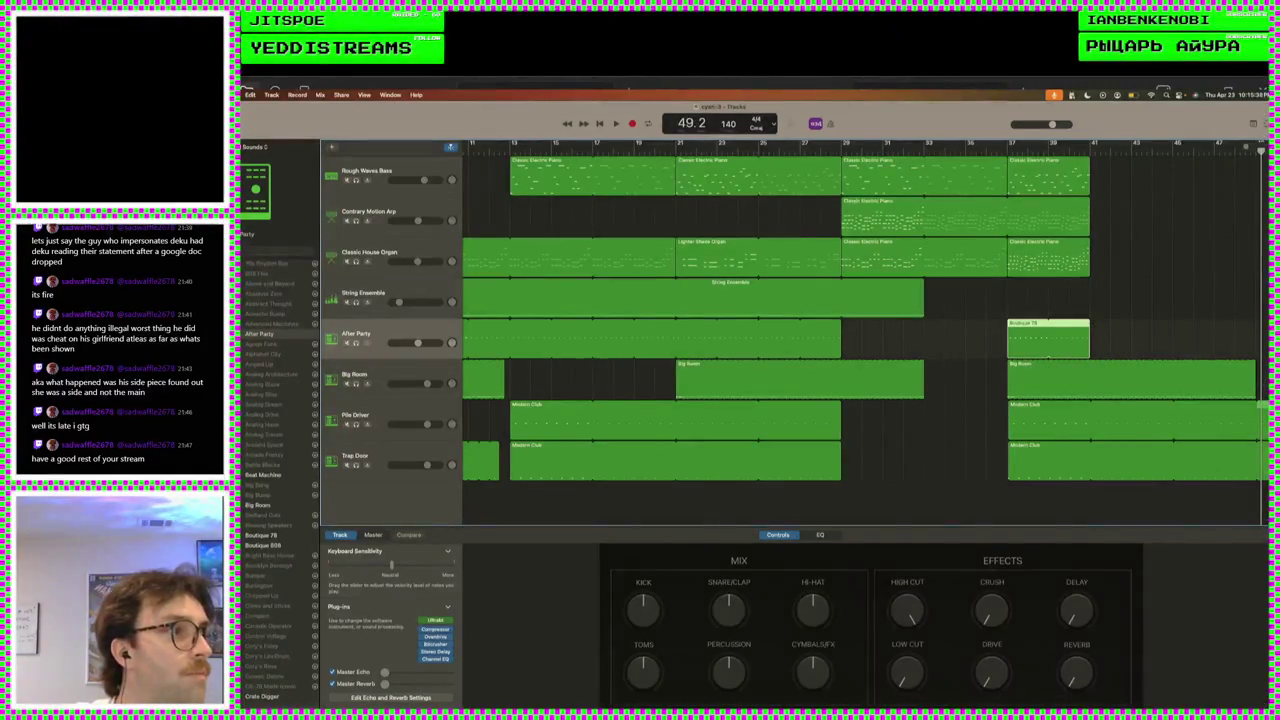
- Trim the final Pile Driver, Trap Door and Big Room regions, loop Boutique 78 to match, and play from bar 28
click(1170, 420)
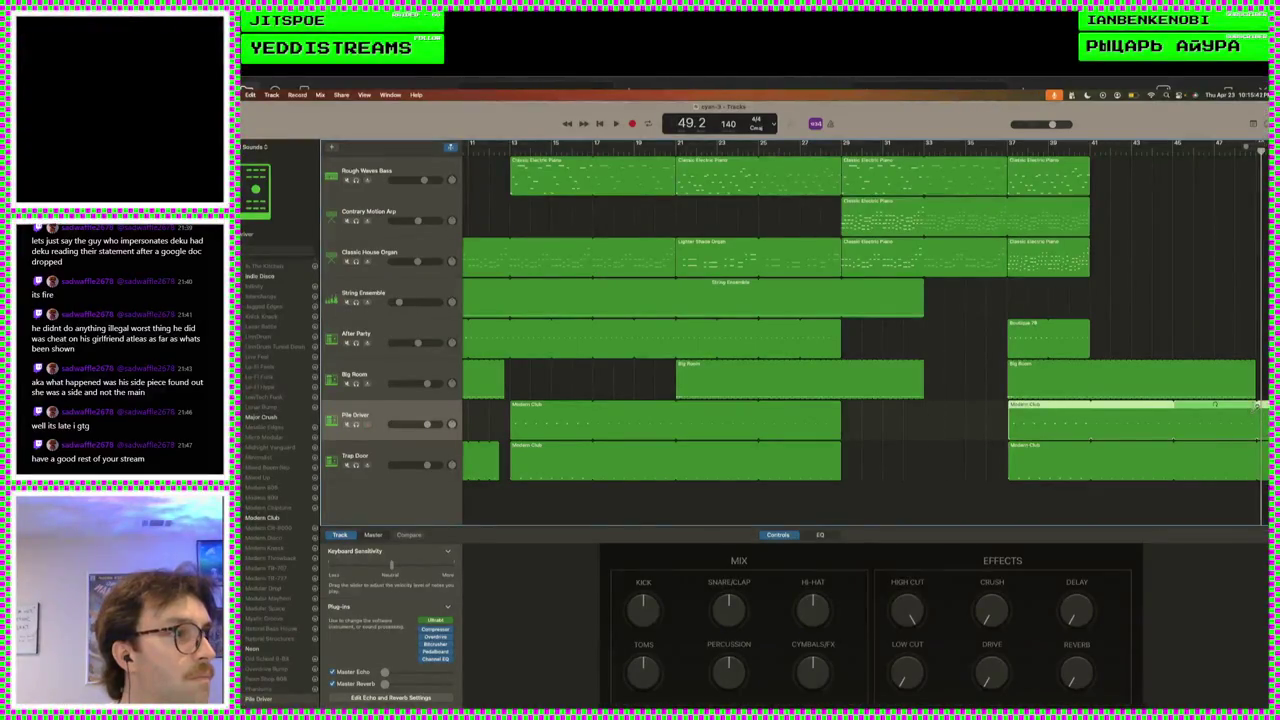
drag(1224, 406, 1172, 406)
drag(1258, 446, 1172, 446)
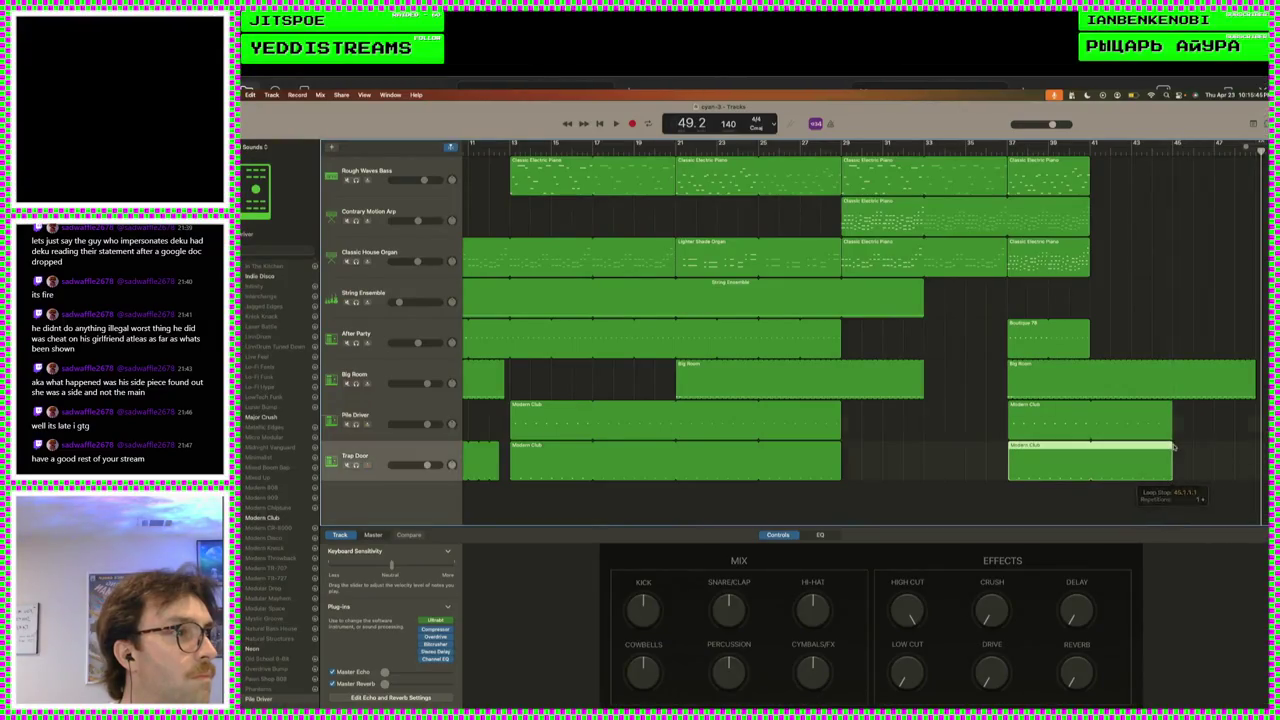
click(1246, 362)
drag(1246, 362, 1172, 364)
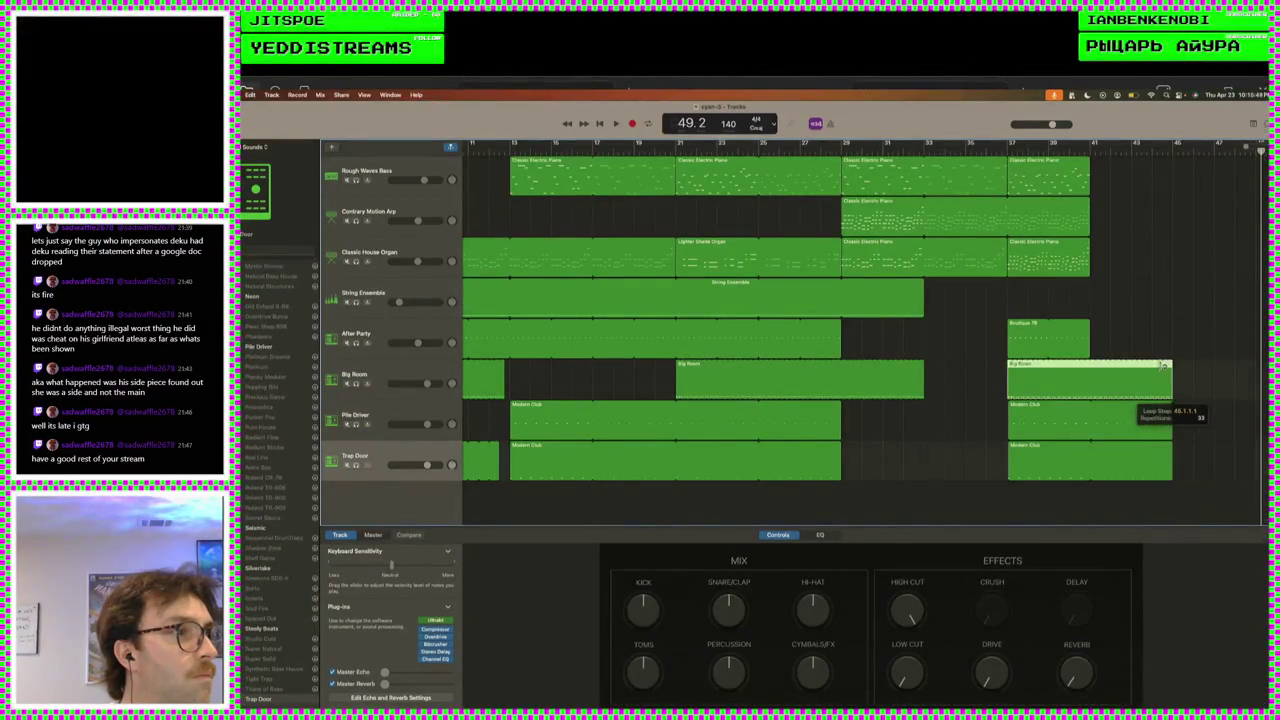
drag(1083, 323, 1168, 326)
key(space)
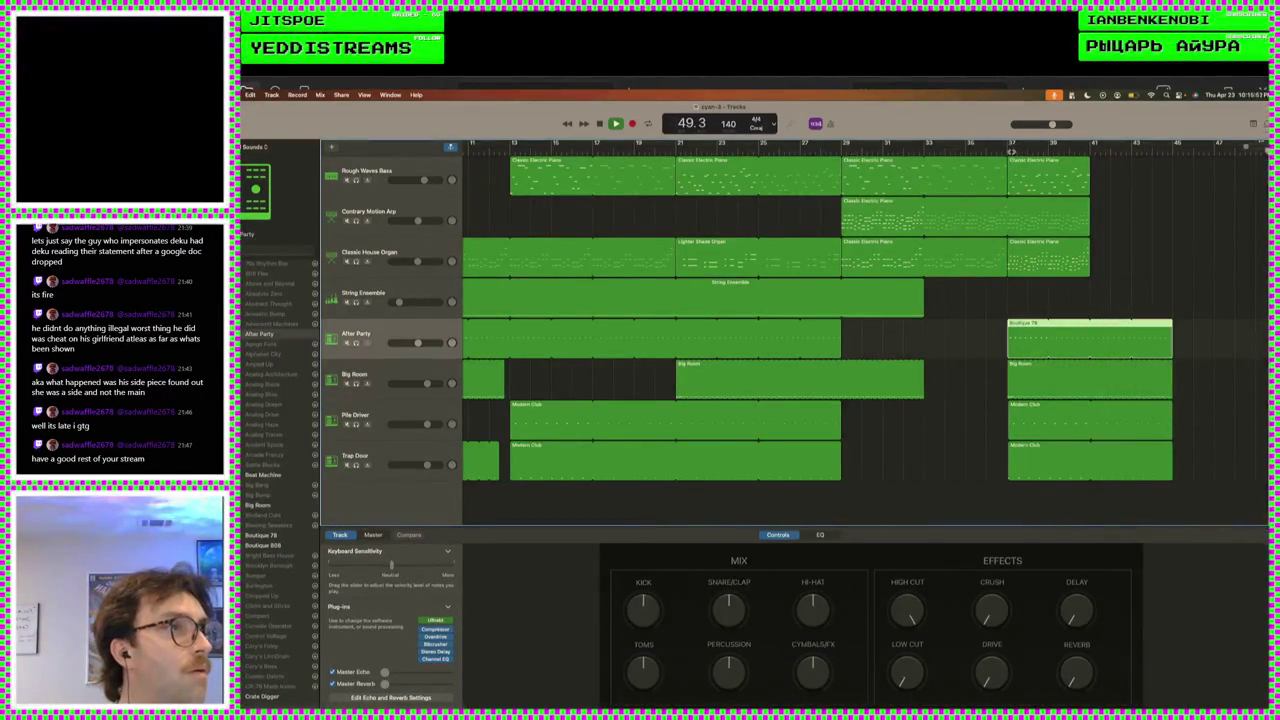
click(824, 150)
- Loop the Rough Waves bass, Contrary Motion arp and organ regions out to bar 45
scroll(955, 320, left, 1)
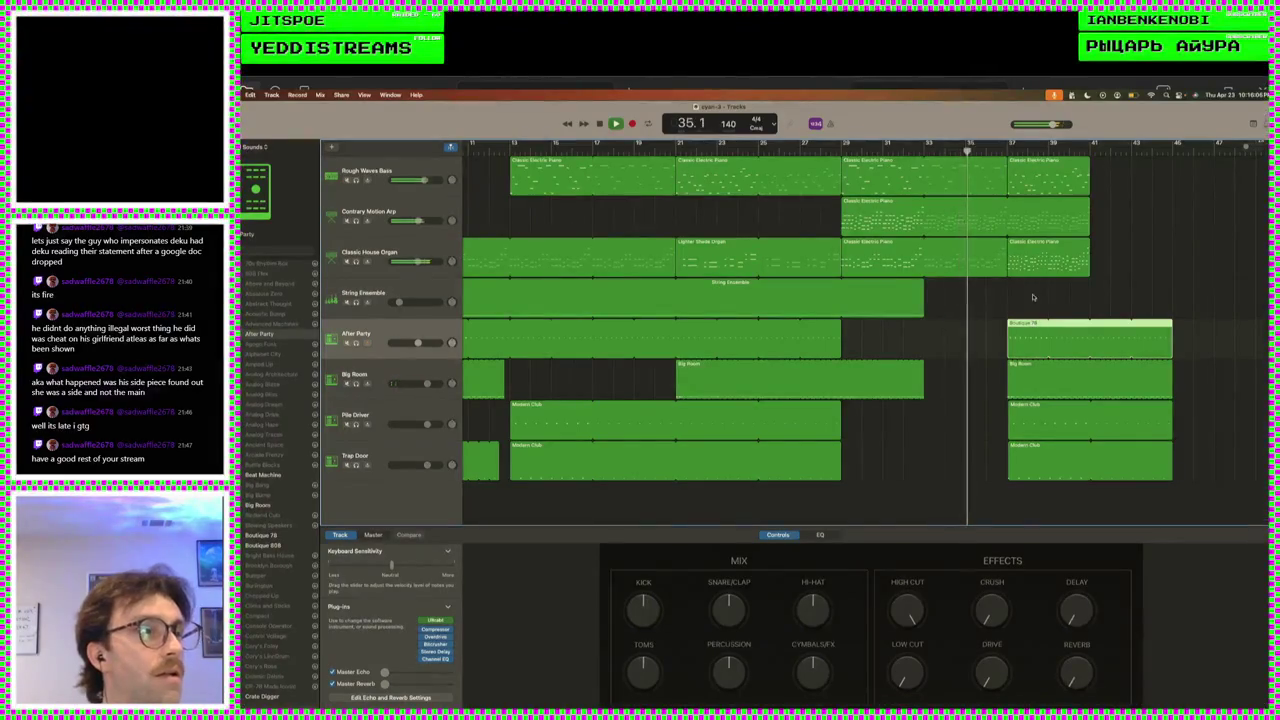
mouse_move(1108, 272)
mouse_down()
mouse_move(1088, 170)
mouse_move(1170, 177)
mouse_up()
key(space)
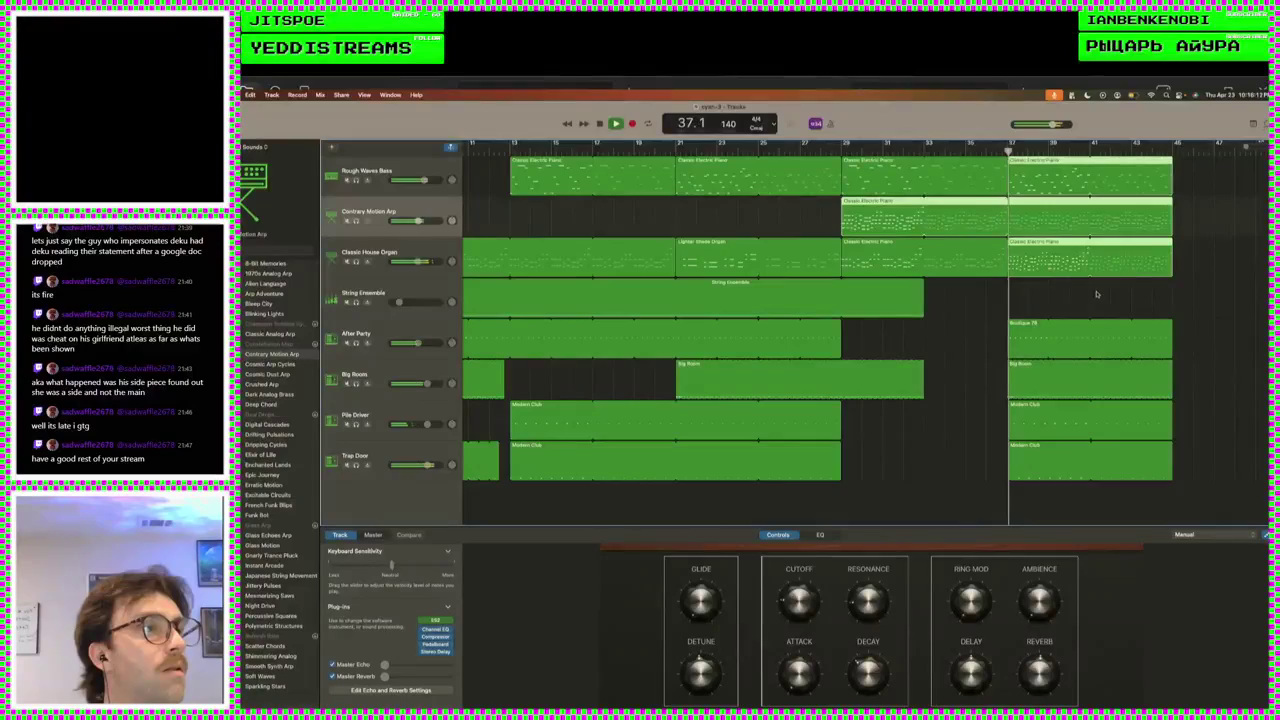
- Reposition the Big Room drum region at bar 37 and resume playback
click(1028, 381)
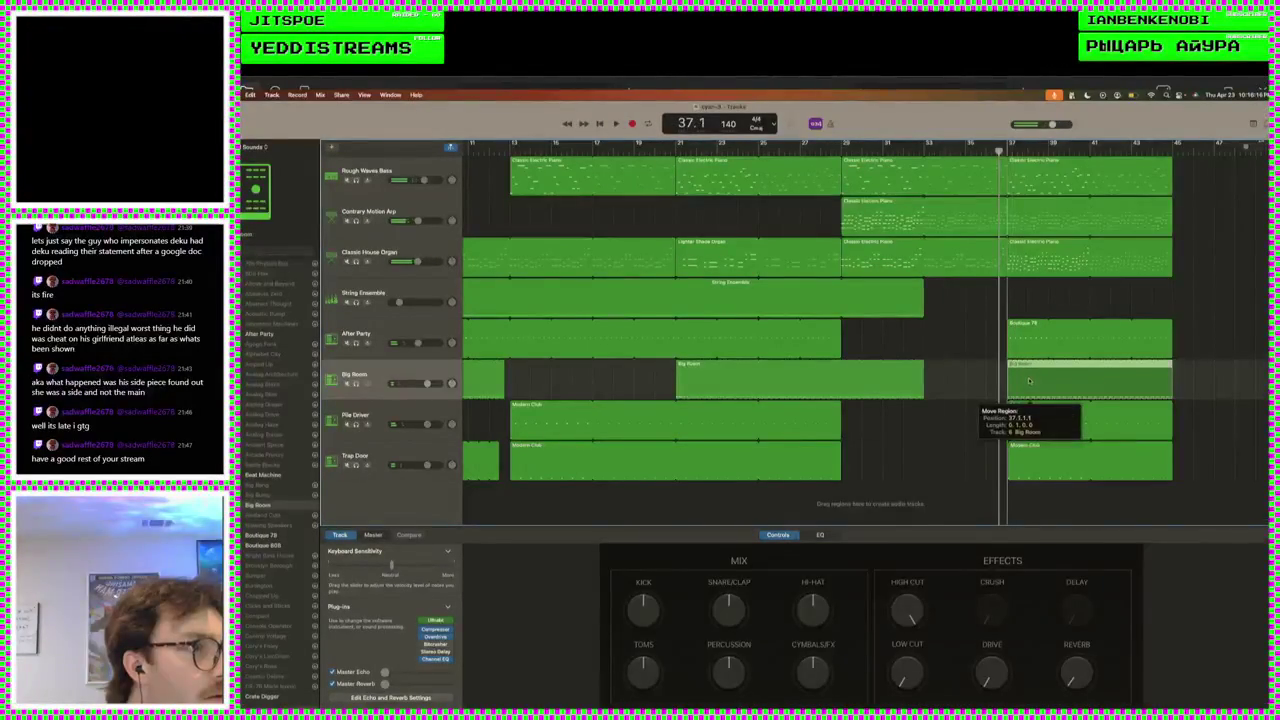
mouse_move(1028, 381)
mouse_down()
mouse_move(1037, 420)
mouse_move(1029, 341)
mouse_up()
key(space)
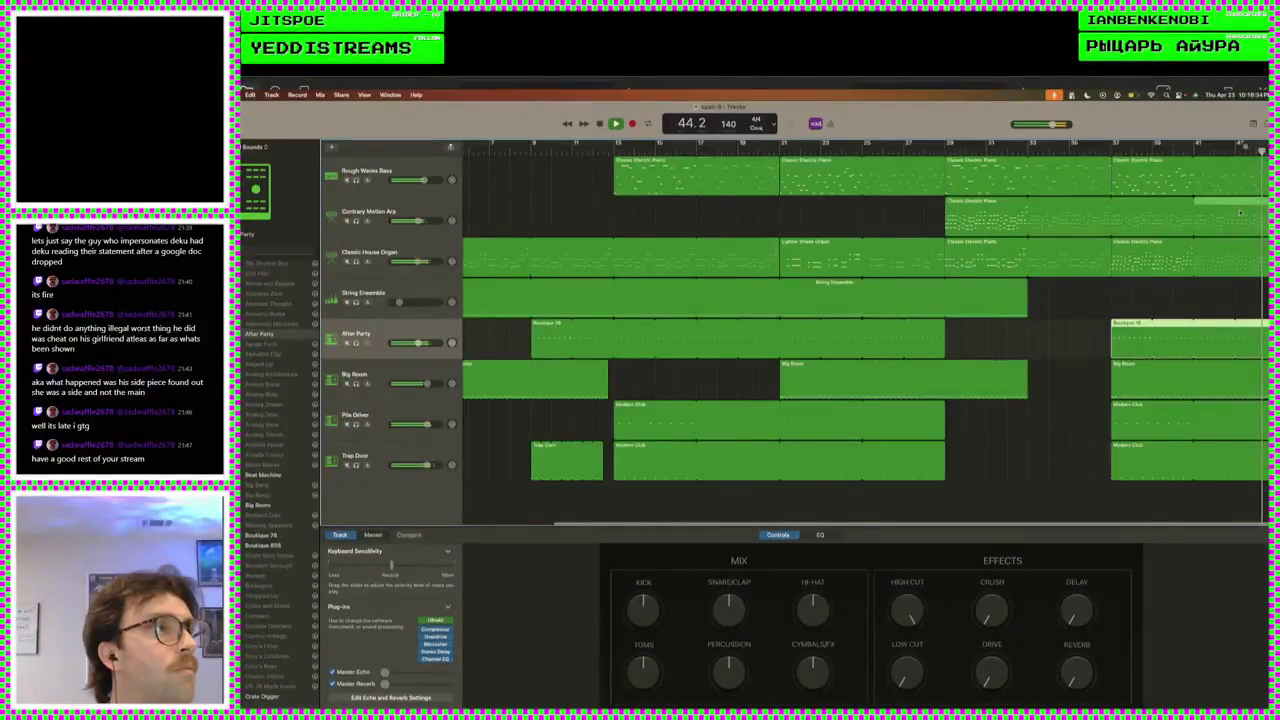
- Replay from bar 1, briefly muting the After Party drums, then select the String Ensemble region
key(space)
key(Return)
key(space)
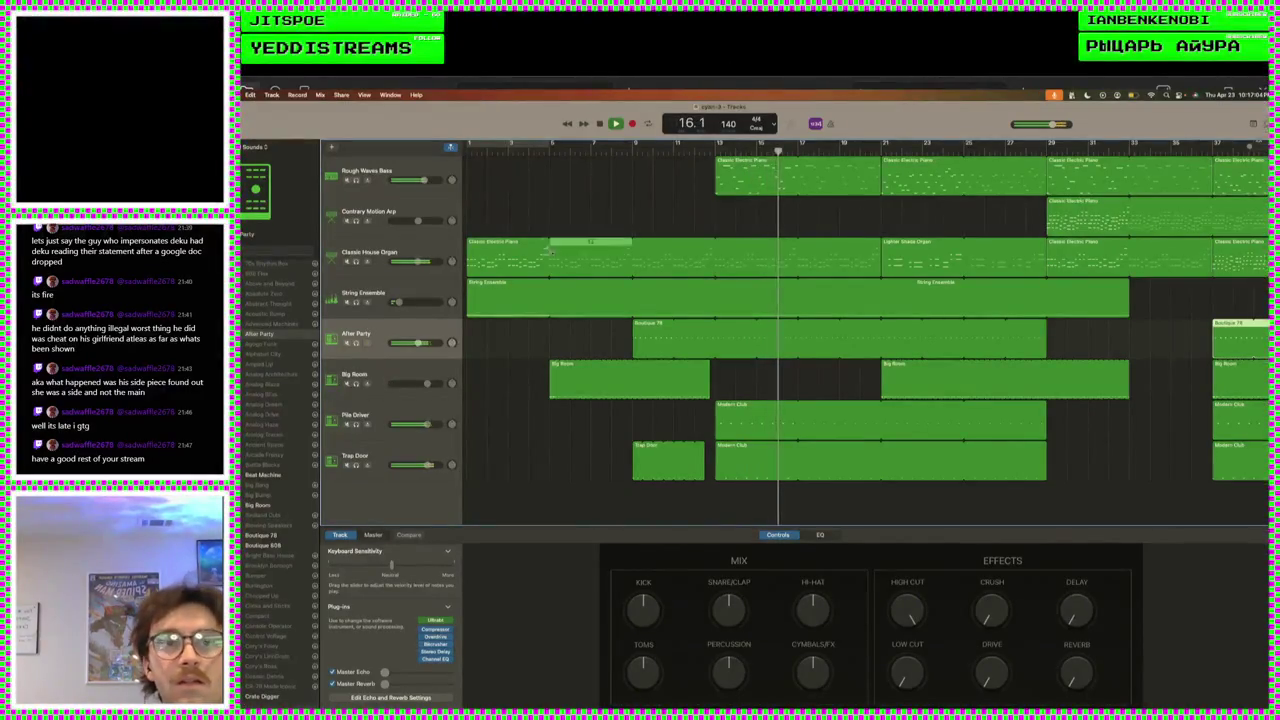
click(346, 343)
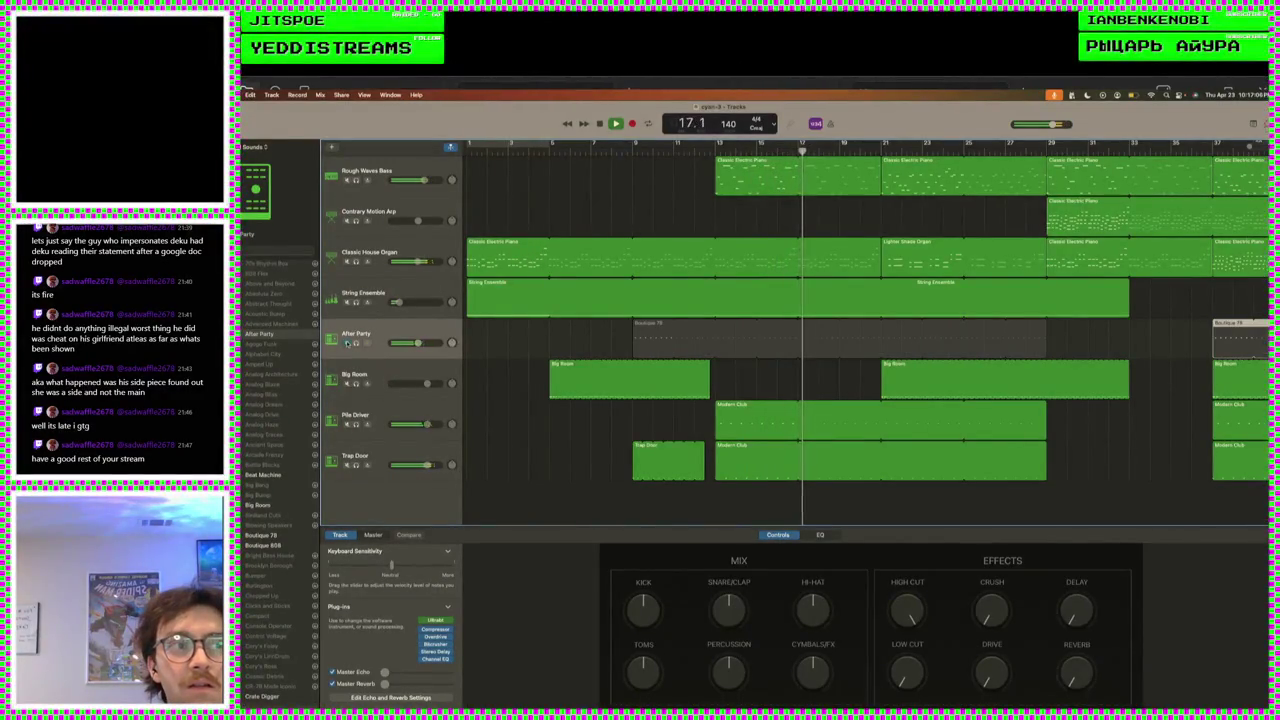
click(346, 343)
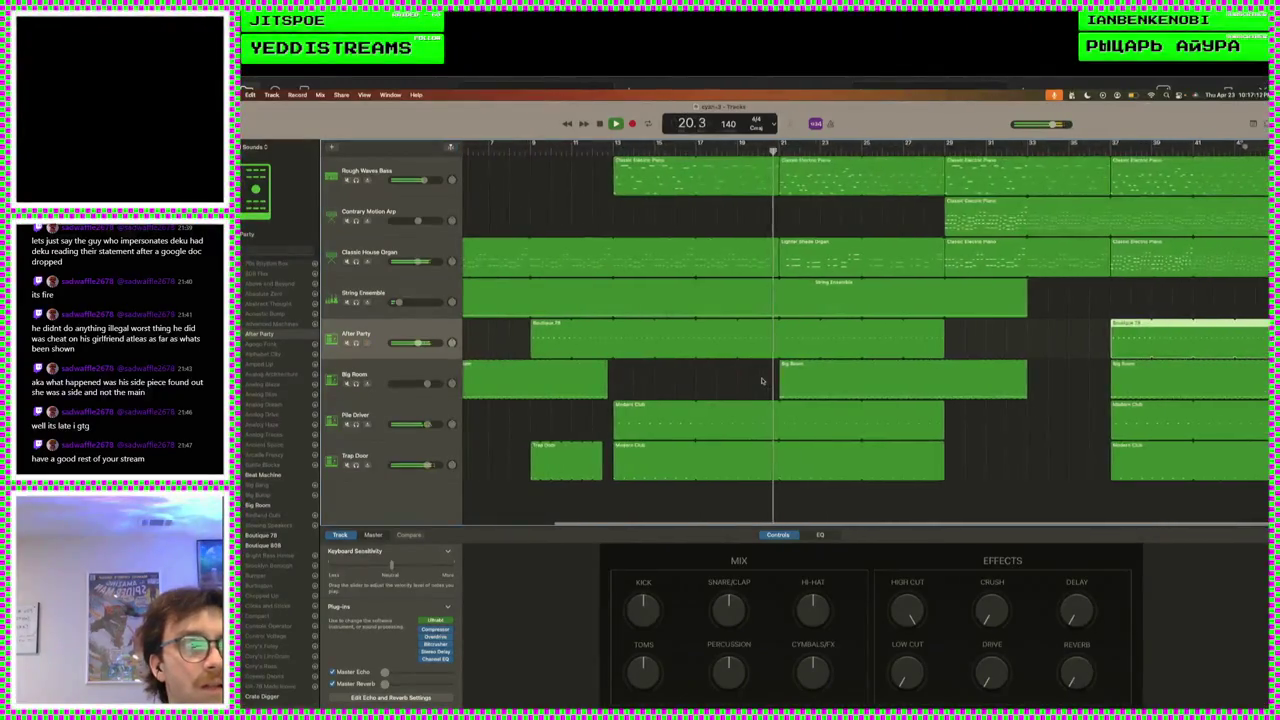
scroll(600, 330, left, 2)
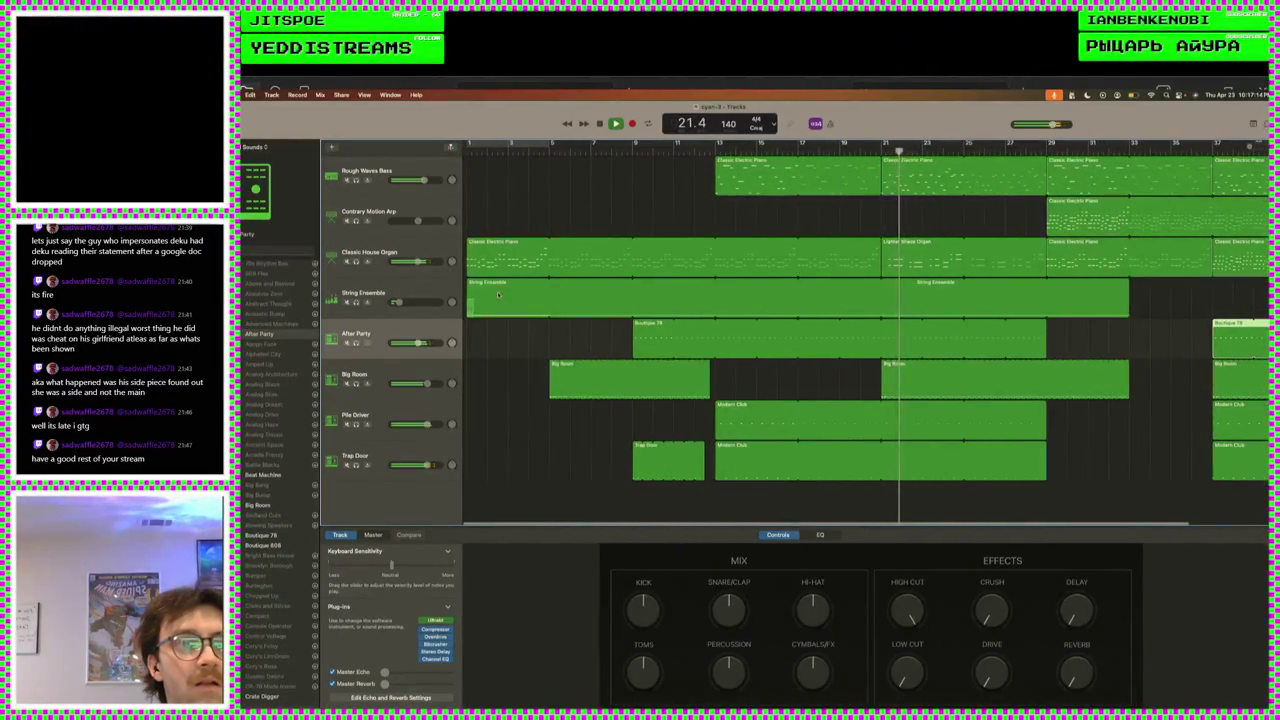
click(495, 293)
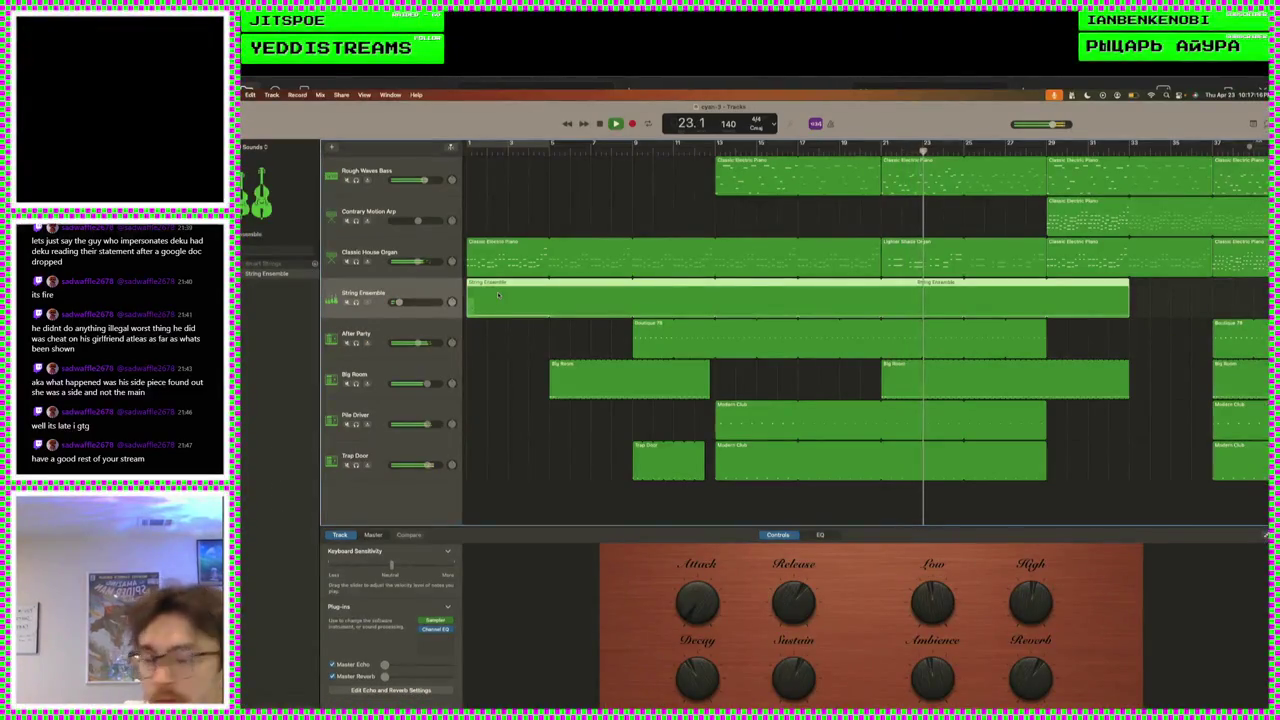
- Paste a copy of the String Ensemble region at bar 37
scroll(956, 310, right, 3)
scroll(956, 310, left, 1)
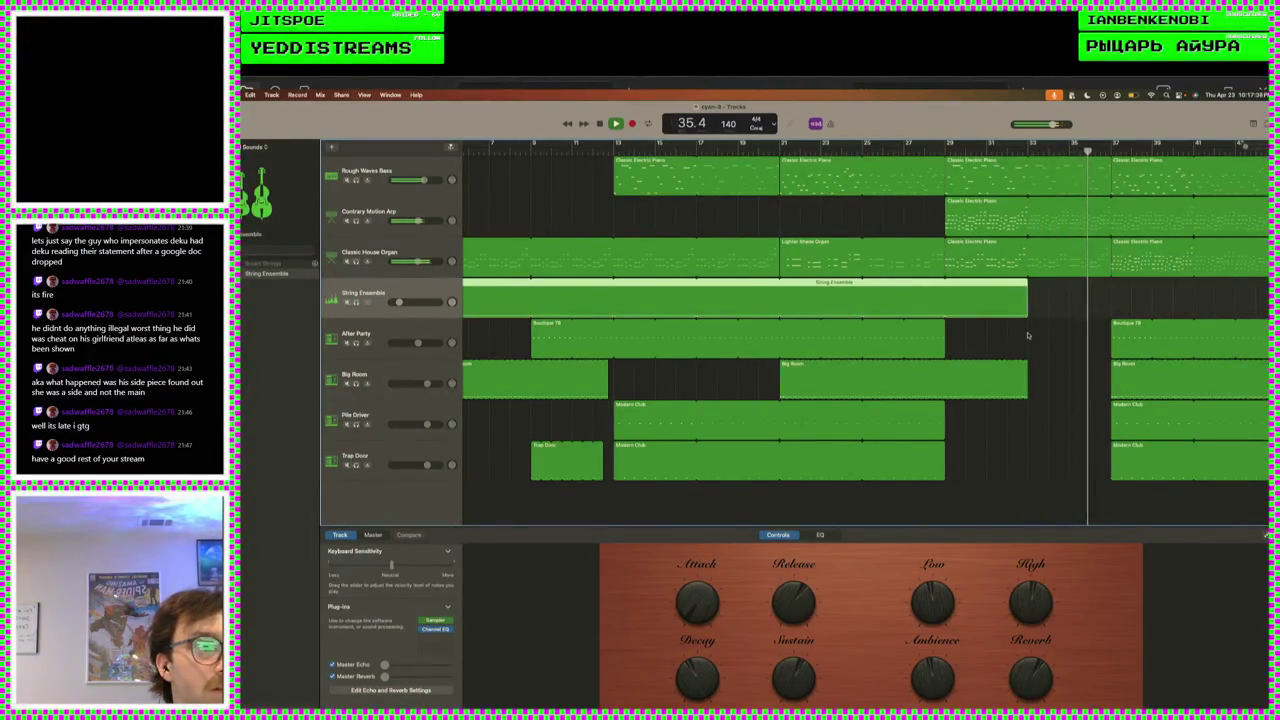
key(super+v)
key(space)
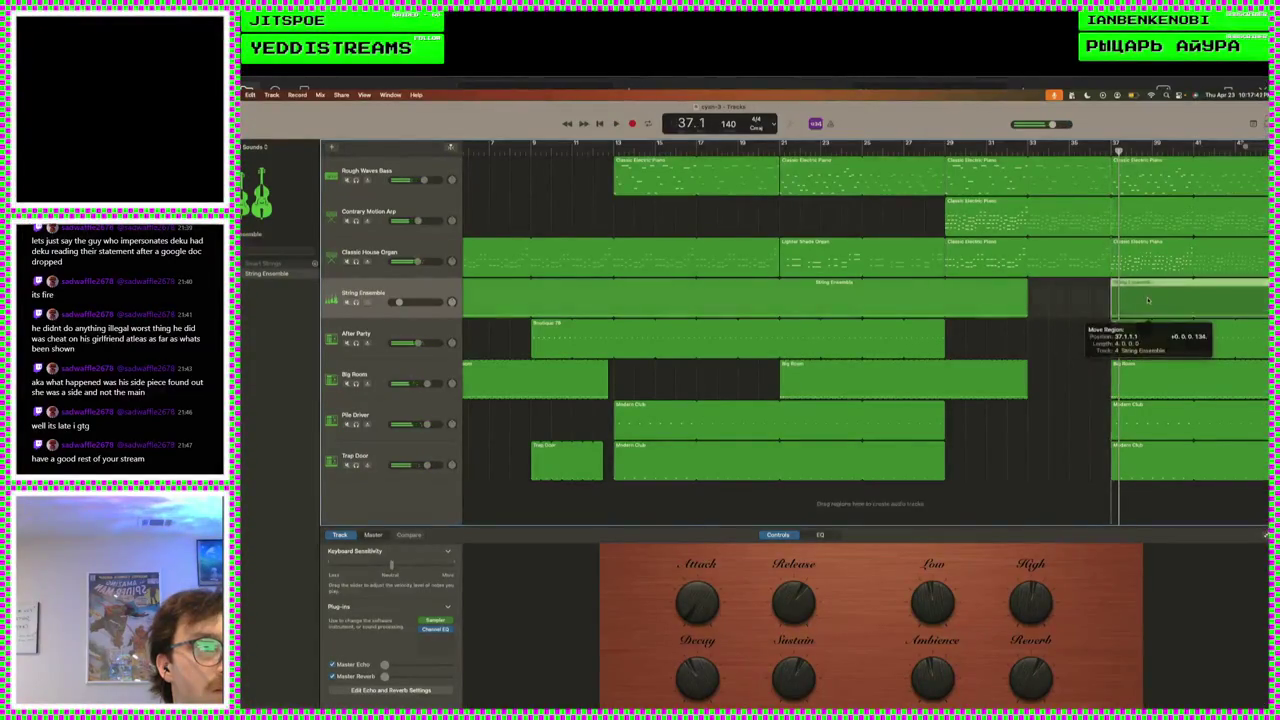
- Play back from just before bar 37 to check the new strings
key(Left)
key(space)
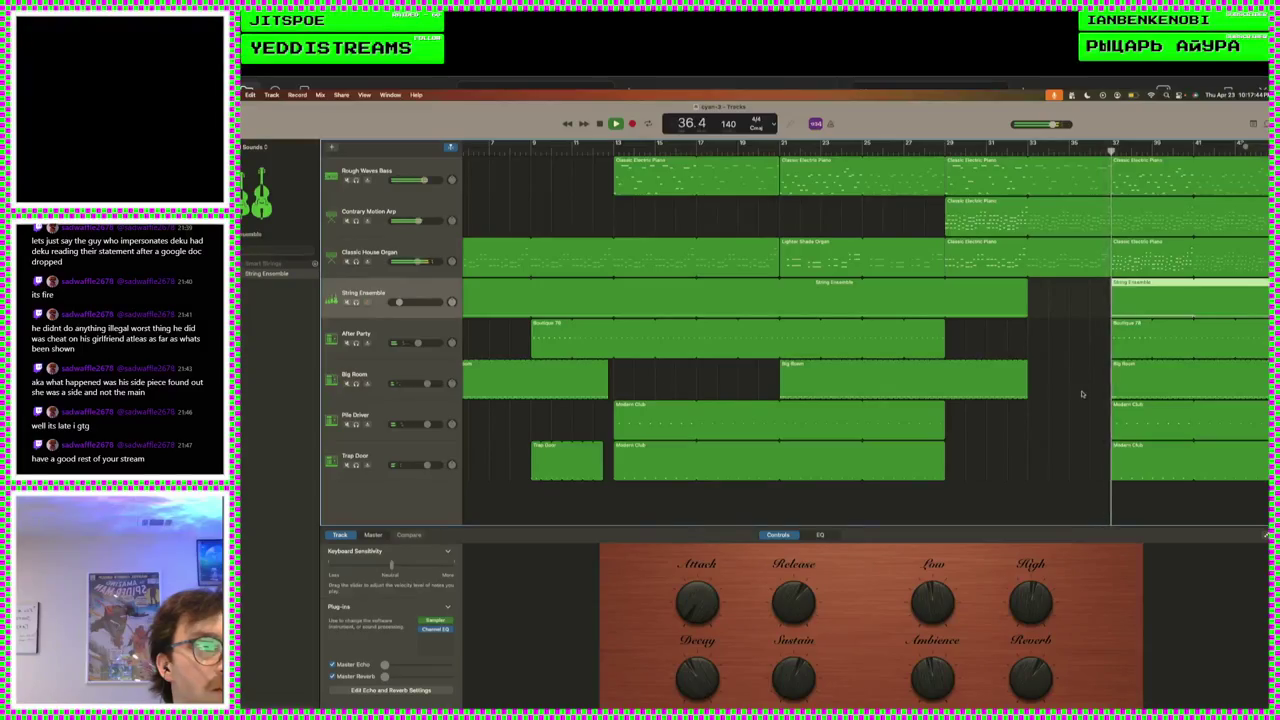
scroll(1081, 394, right, 1)
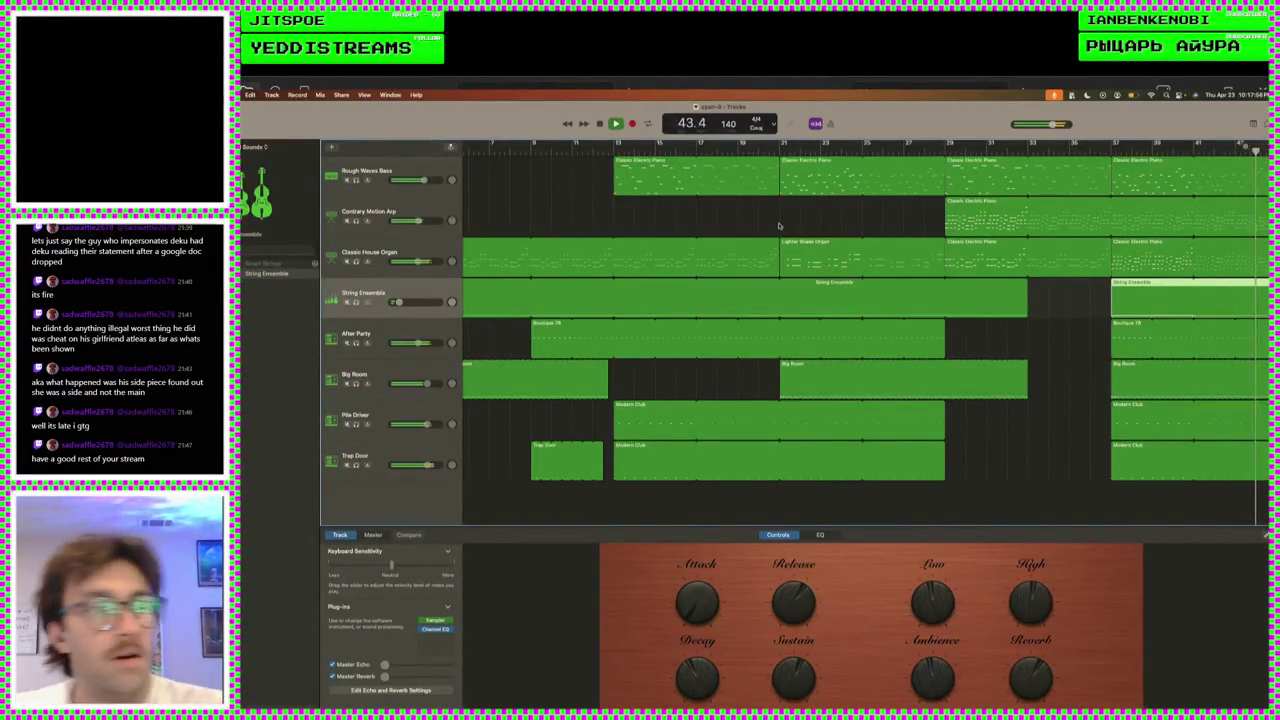
key(space)
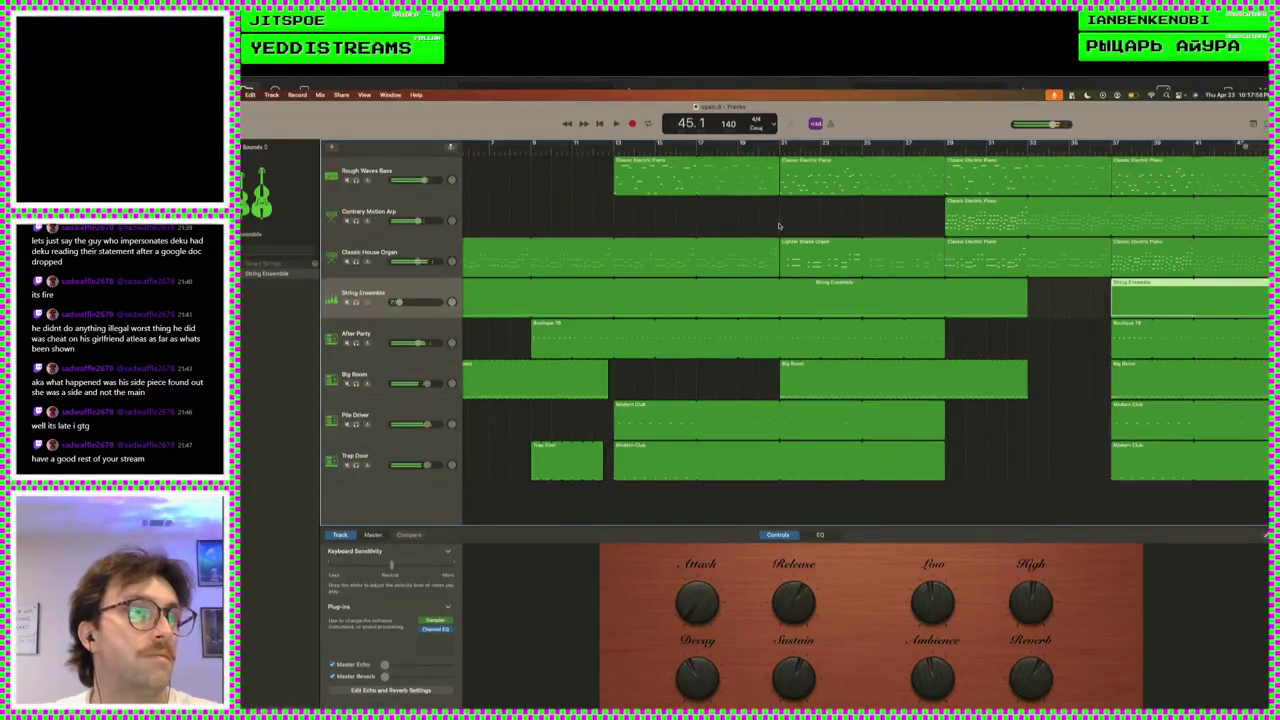
scroll(779, 226, left, 5)
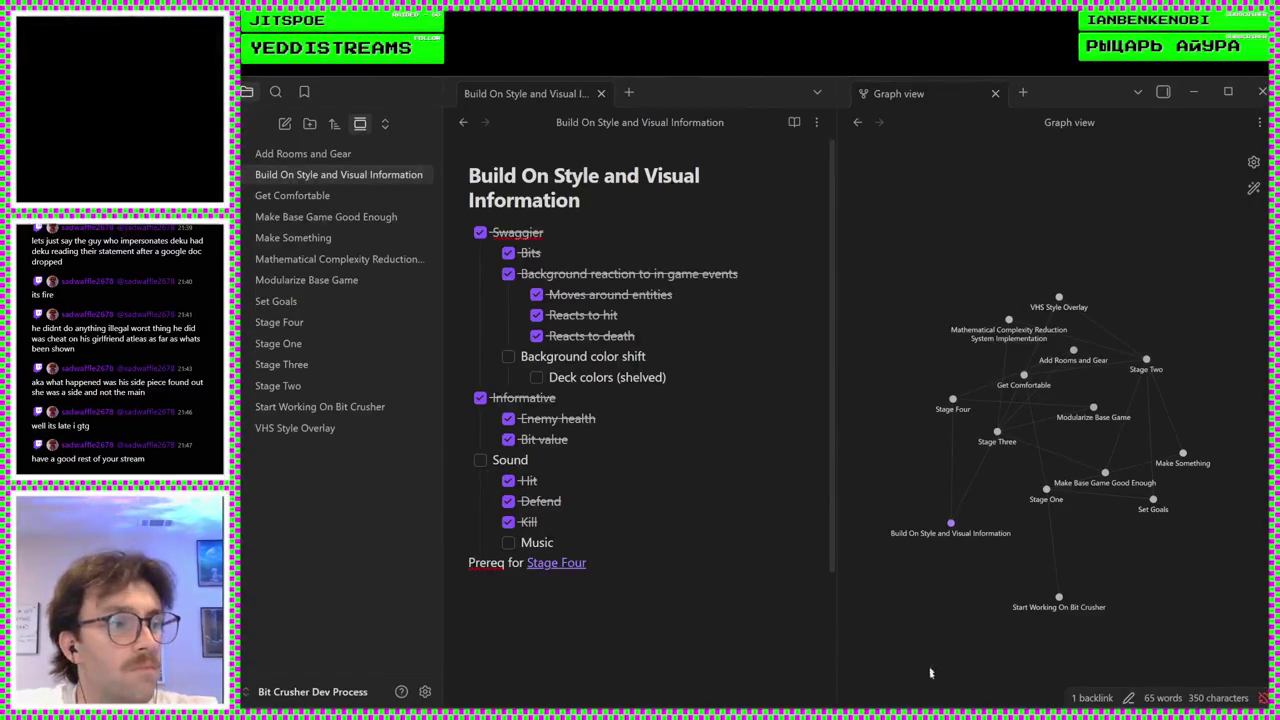
- Switch to the Godot editor showing the Bit Crusher project's bad_dude scene
click(868, 652)
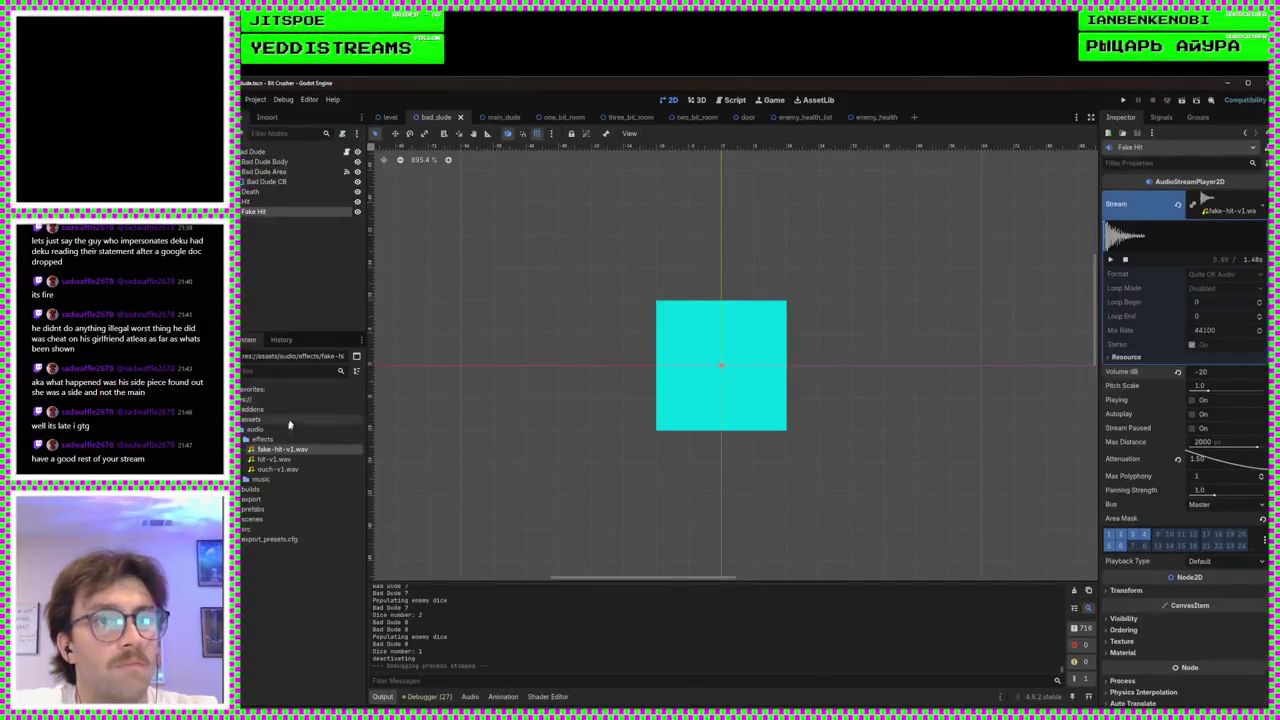
- Open the music folder so cyan-v1.wav imports, save the bad_dude scene, and open the level scene
click(260, 479)
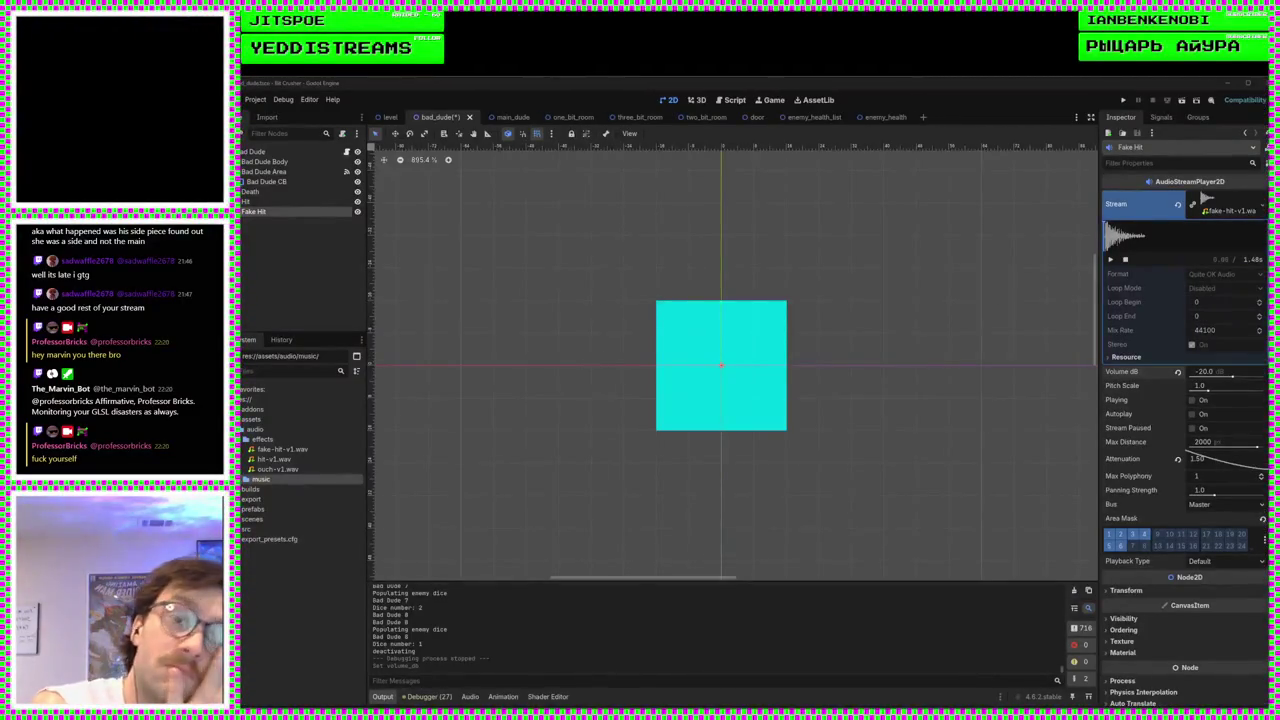
click(255, 487)
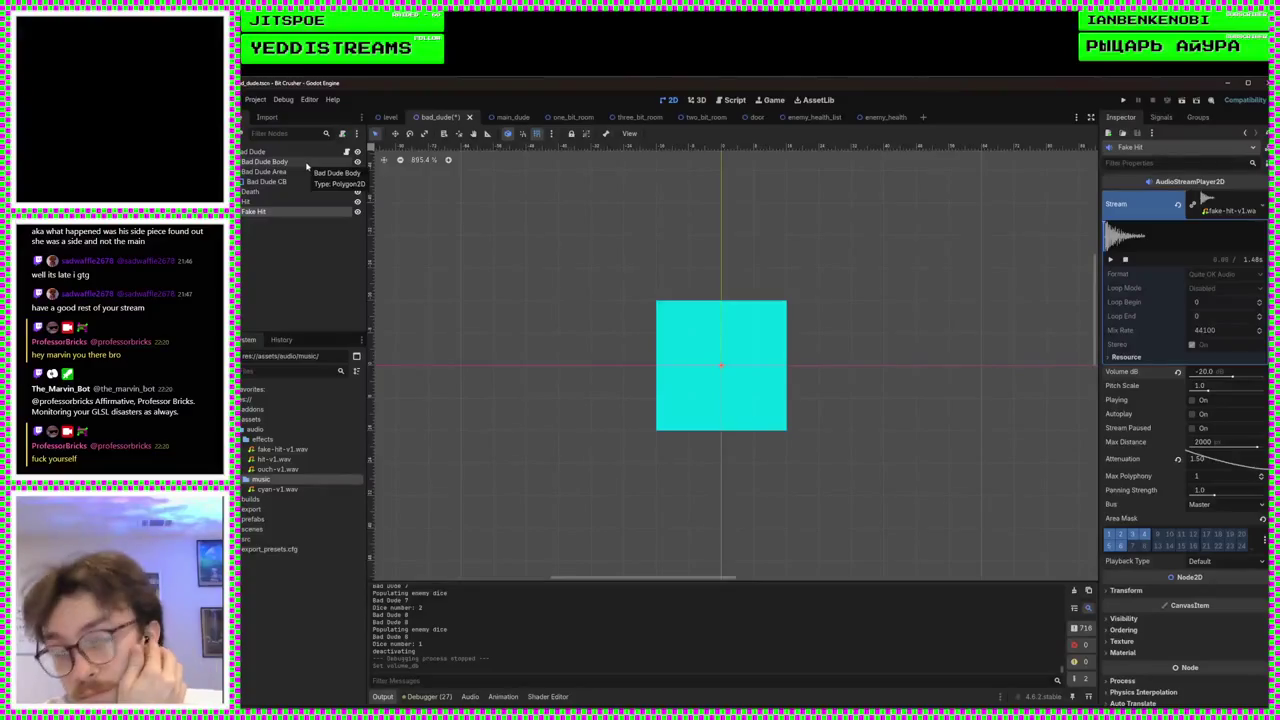
click(388, 117)
click(440, 117)
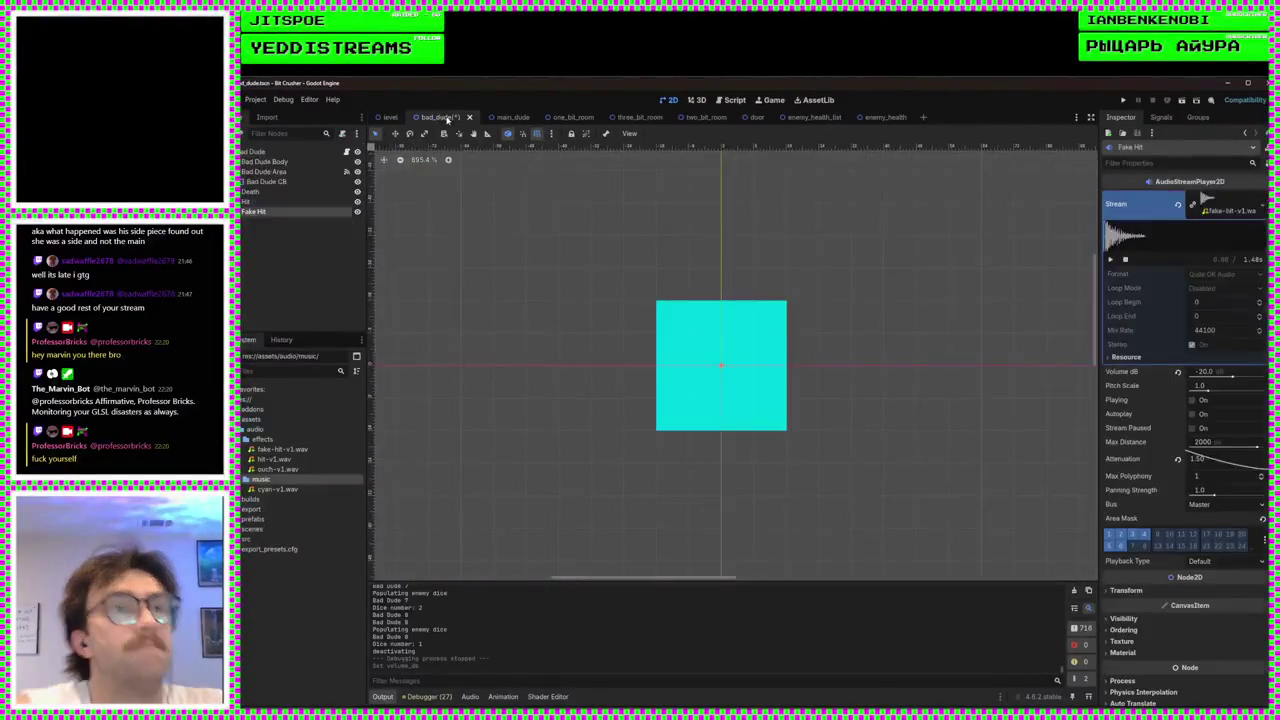
key(ctrl+s)
click(388, 117)
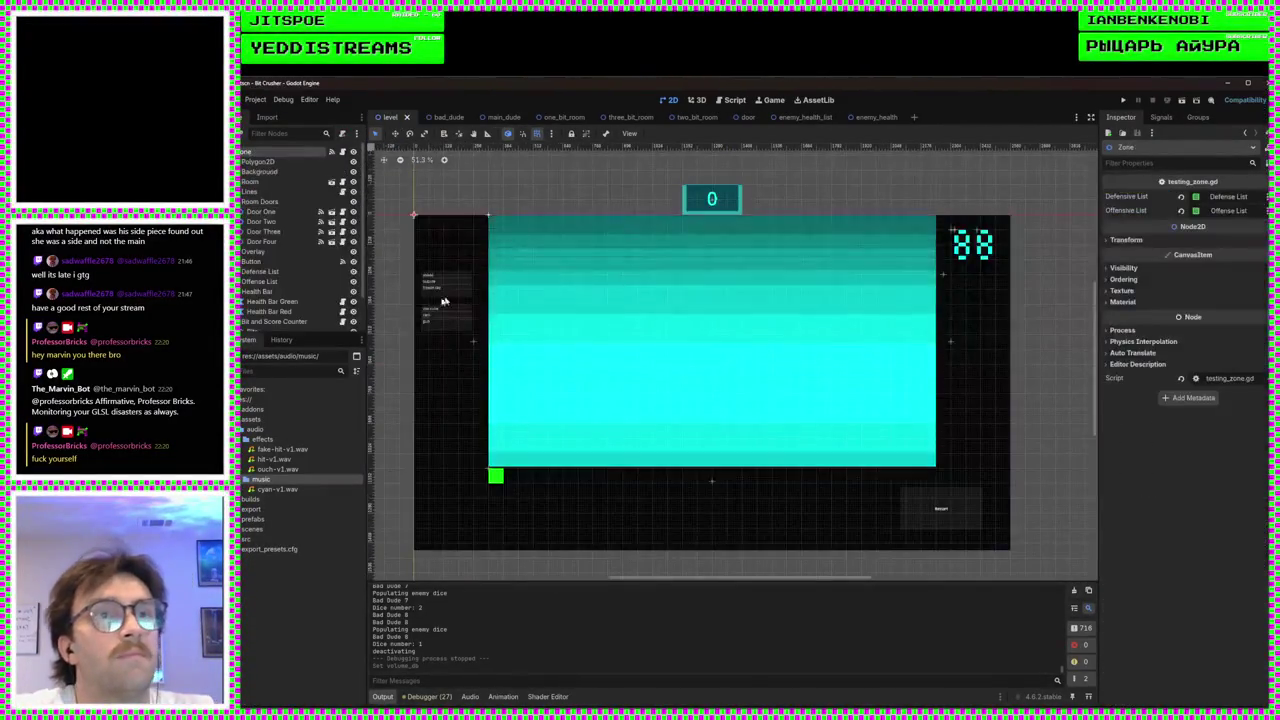
- Add an AudioStreamPlayer2D child node to the level's root node
scroll(280, 240, down, 2)
scroll(268, 220, up, 2)
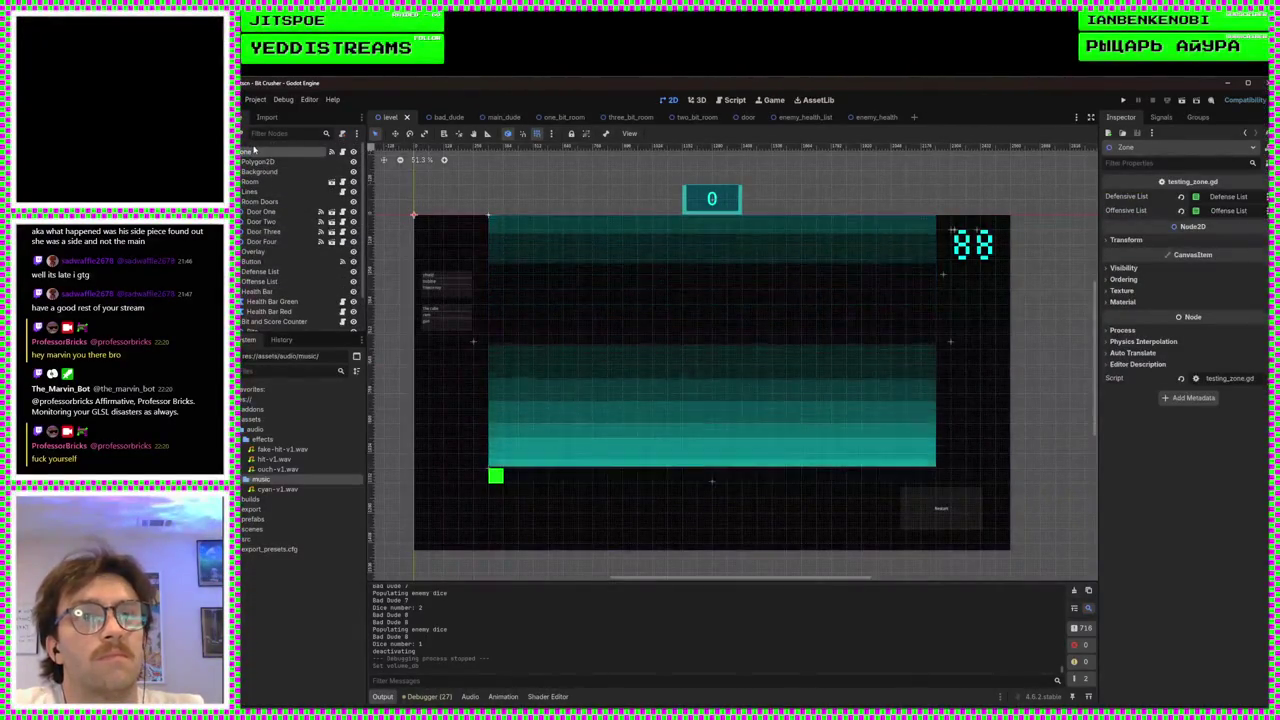
right_click(245, 152)
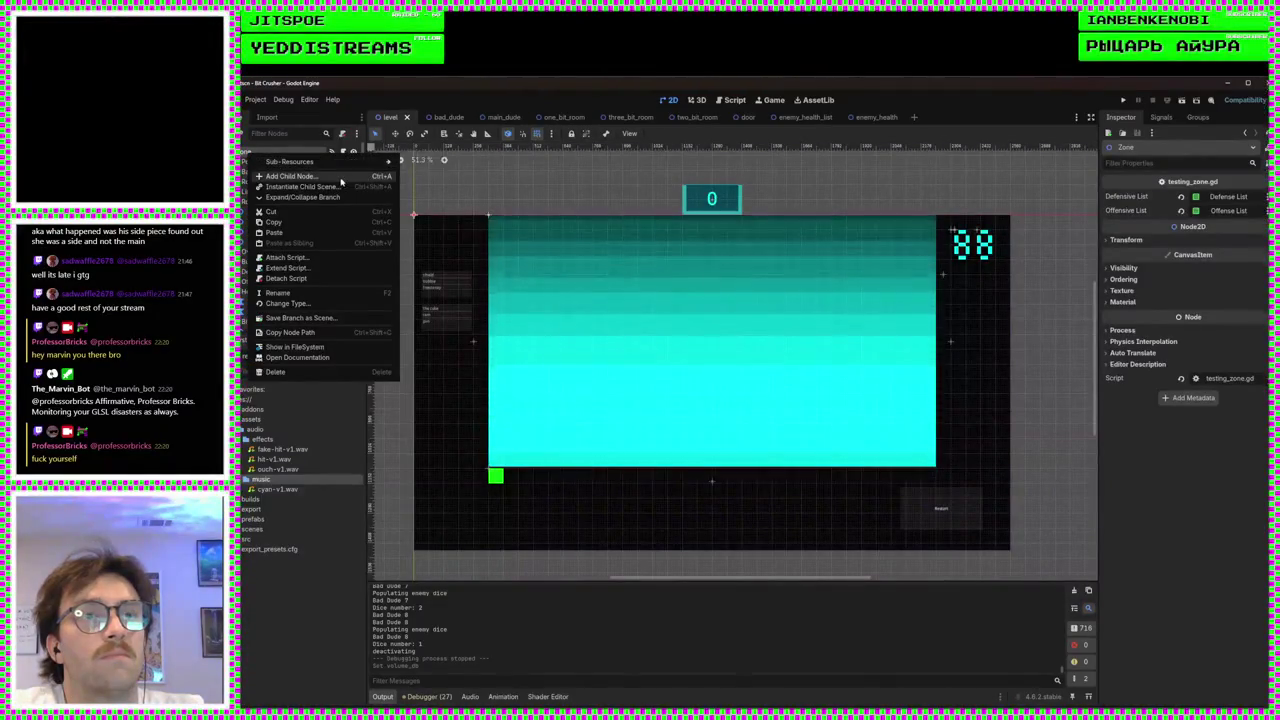
click(267, 148)
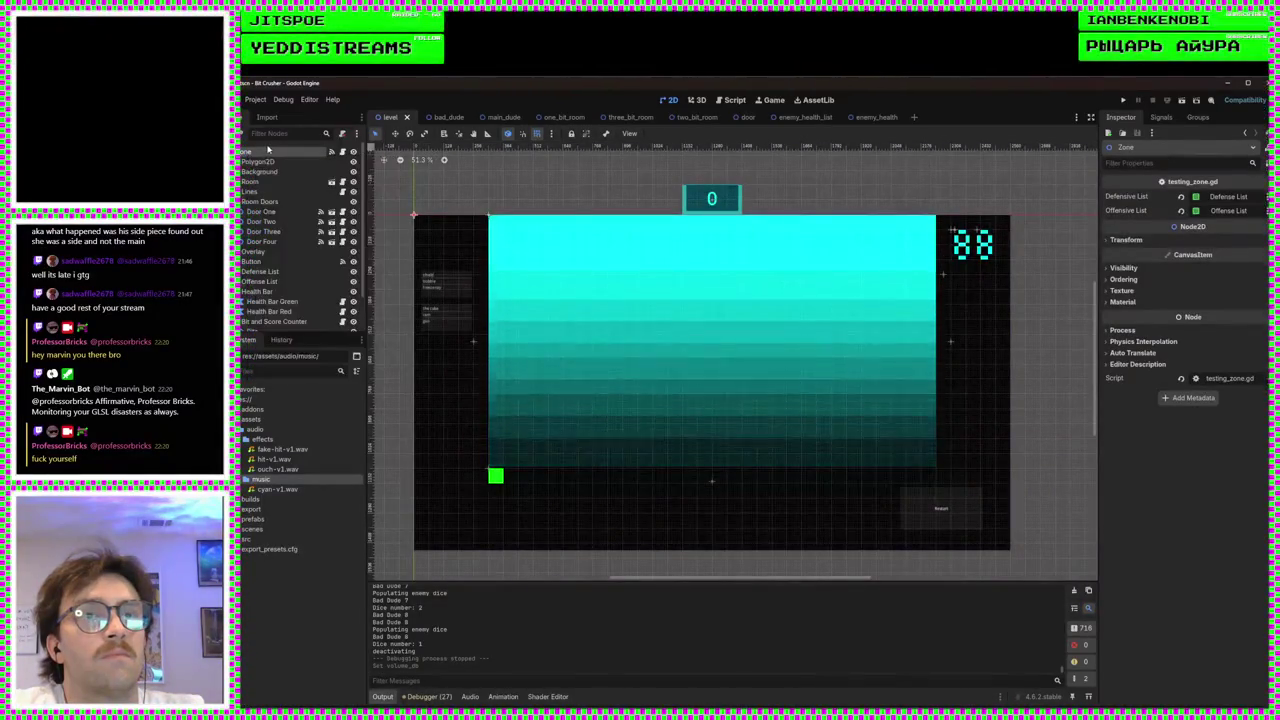
right_click(256, 158)
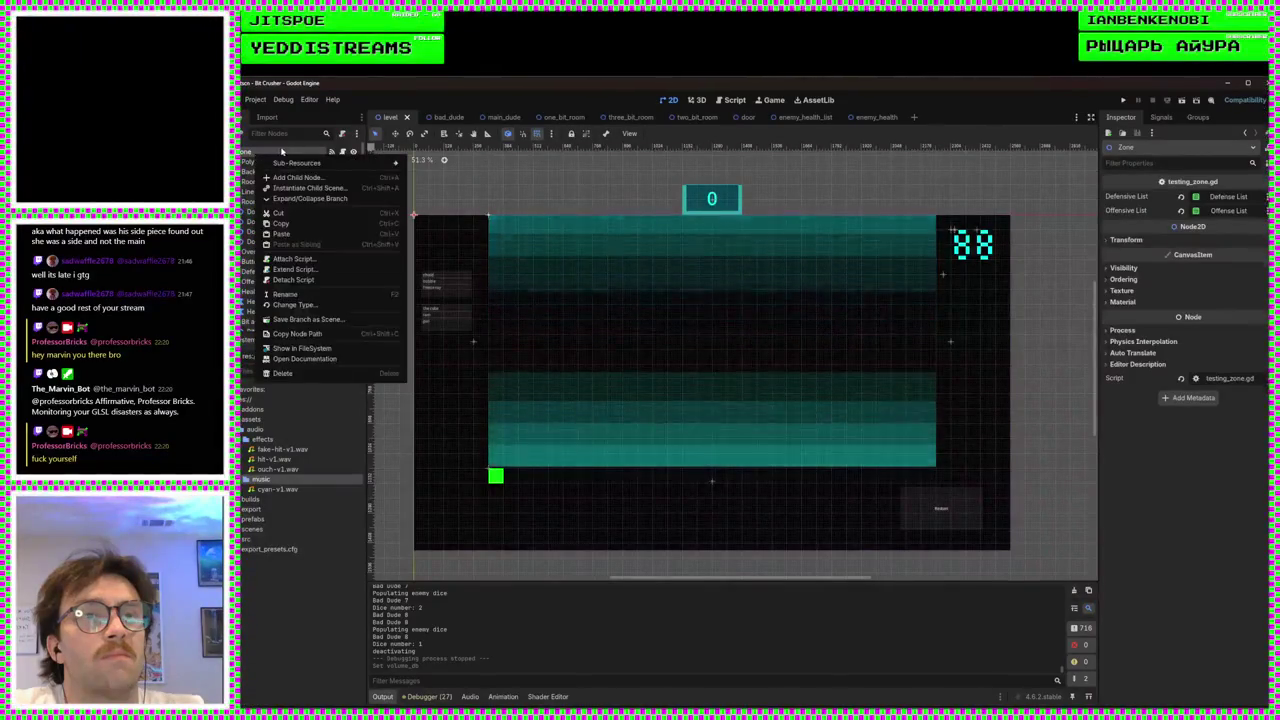
mouse_move(284, 166)
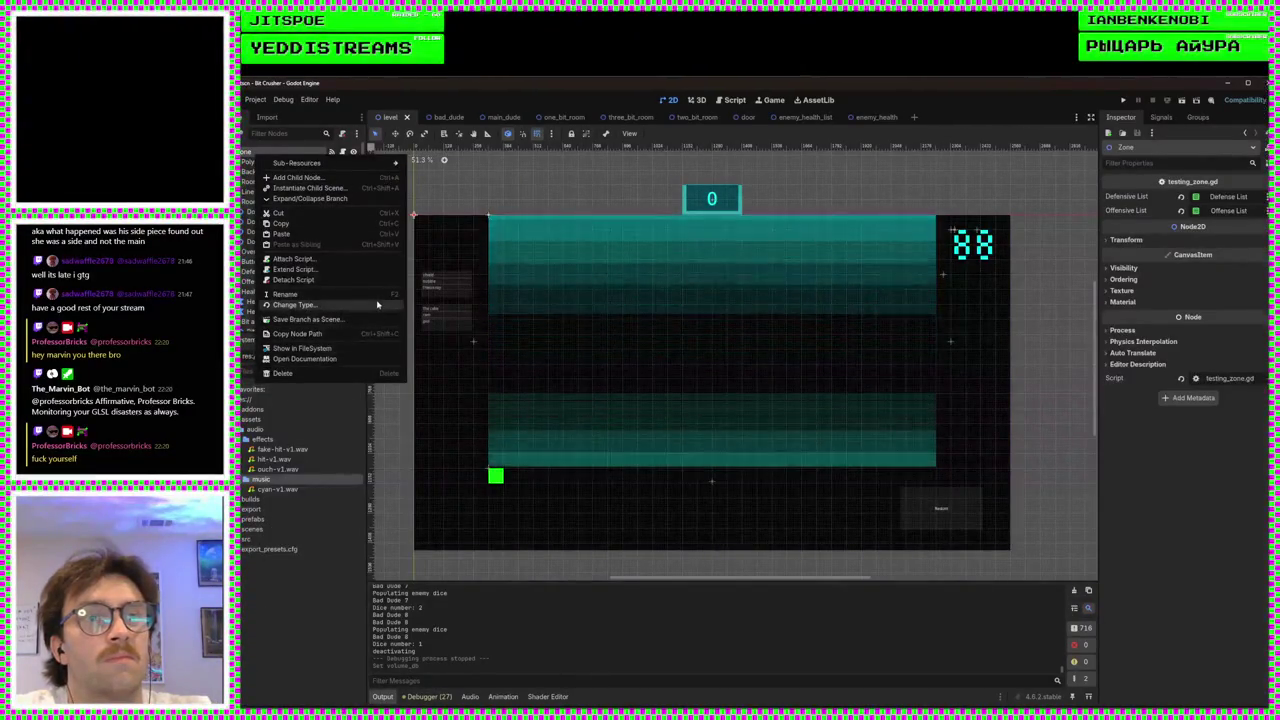
click(389, 178)
text(audio)
key(Down)
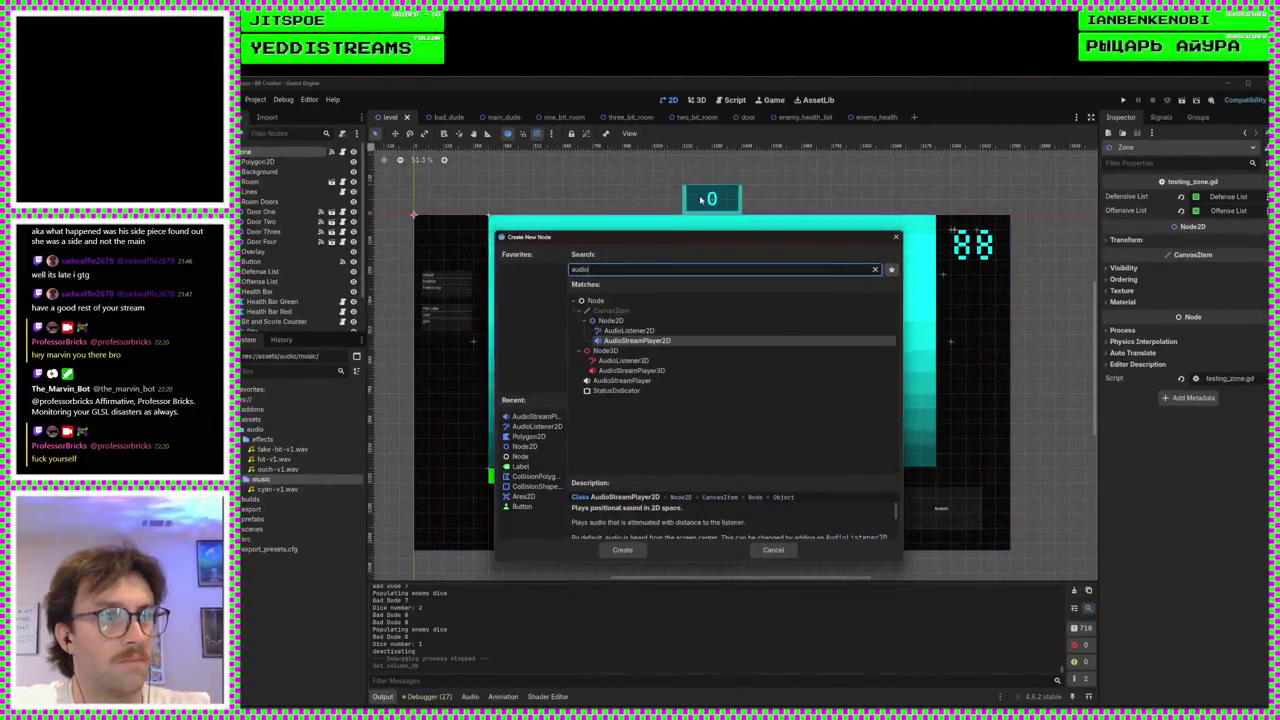
key(Return)
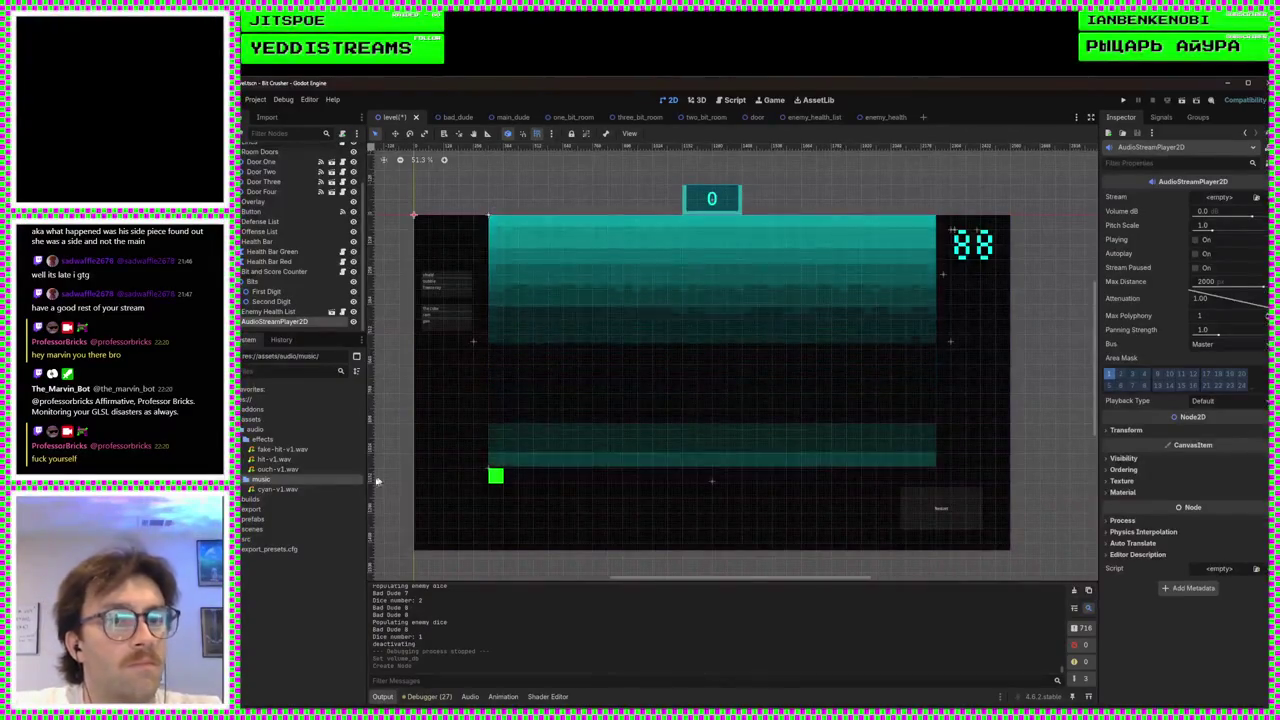
- Set cyan-v1.wav as the player's stream, preview it, and set Volume dB to -10
mouse_move(277, 489)
mouse_down()
mouse_move(1200, 198)
mouse_move(1230, 207)
mouse_move(1221, 201)
mouse_up()
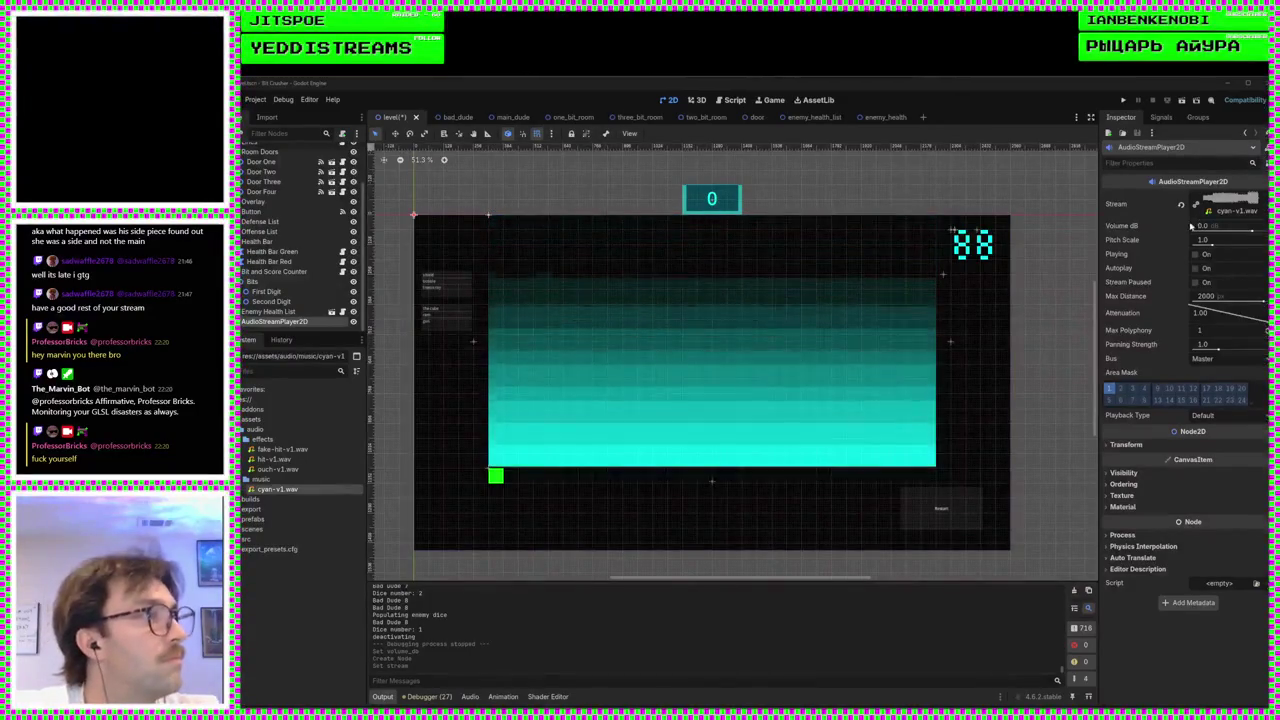
click(1215, 206)
click(1110, 259)
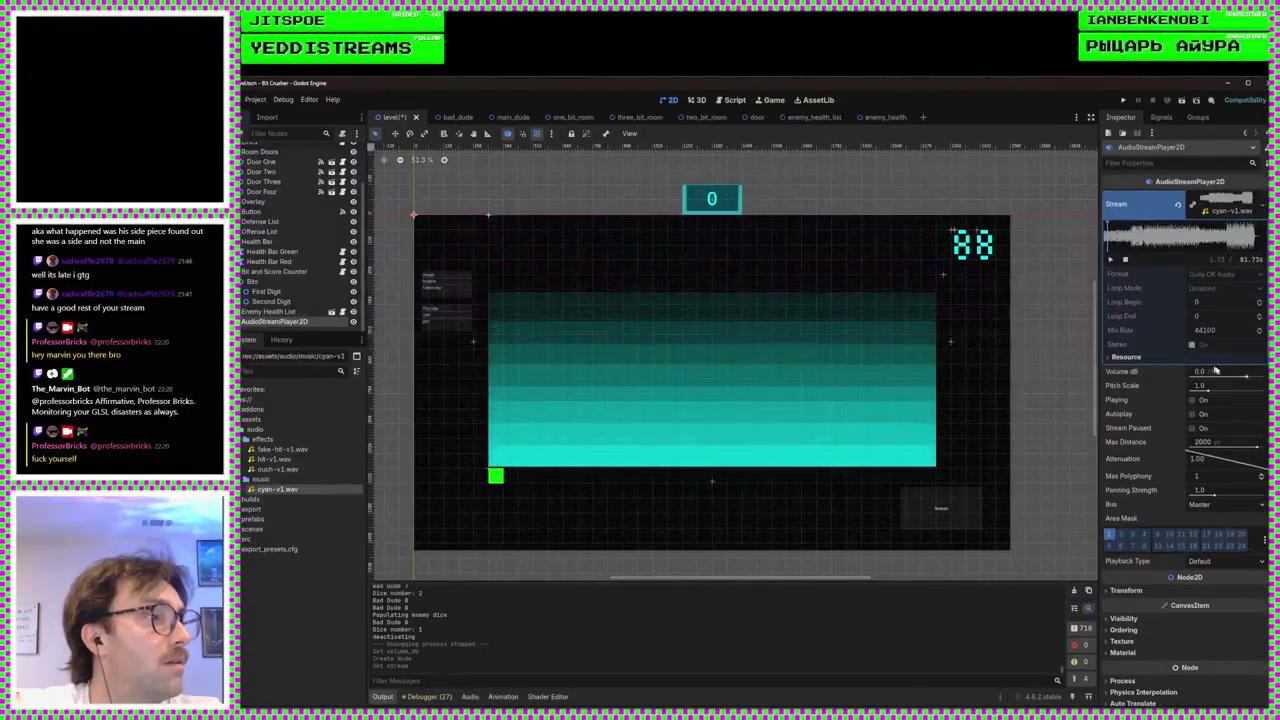
text(-10)
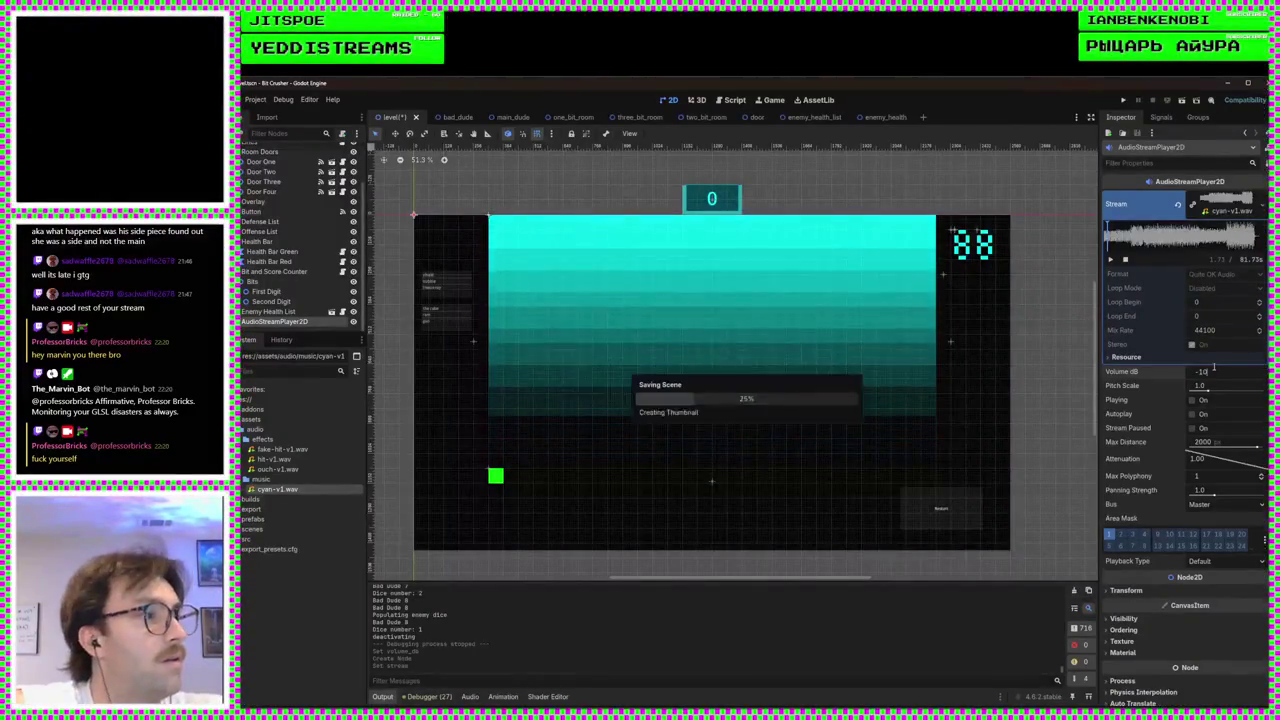
scroll(304, 167, up, 3)
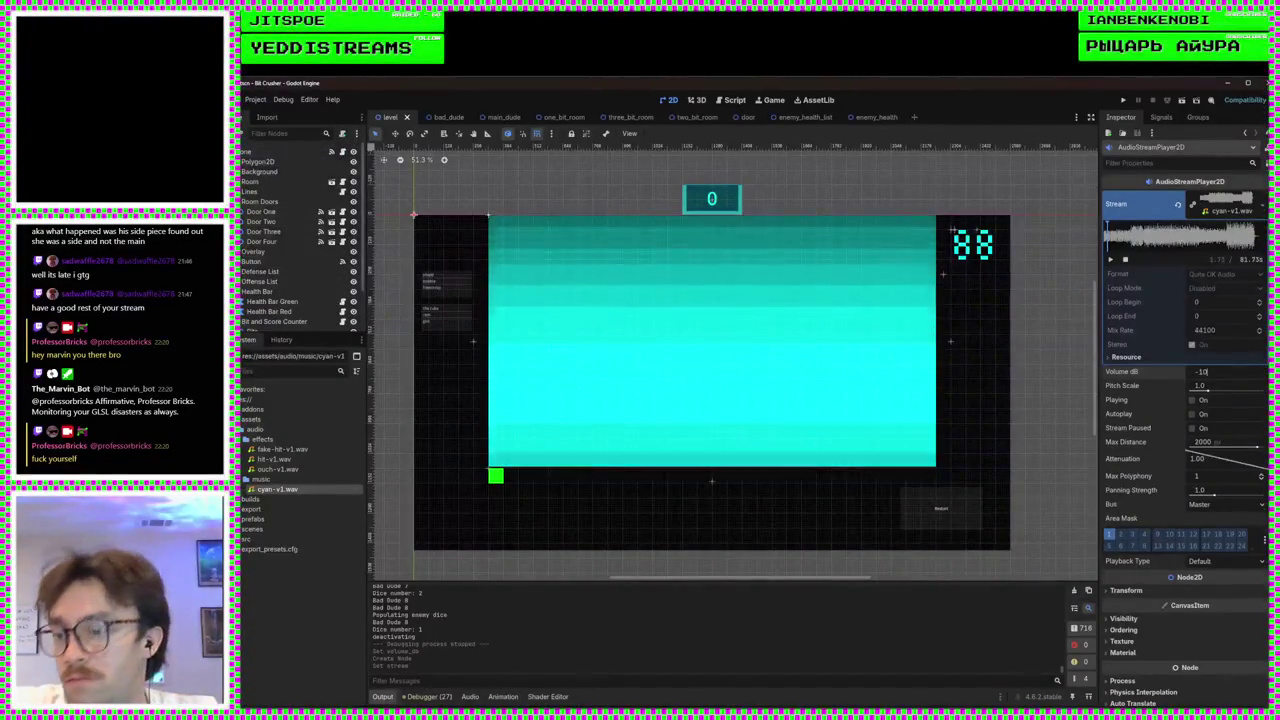
click(273, 153)
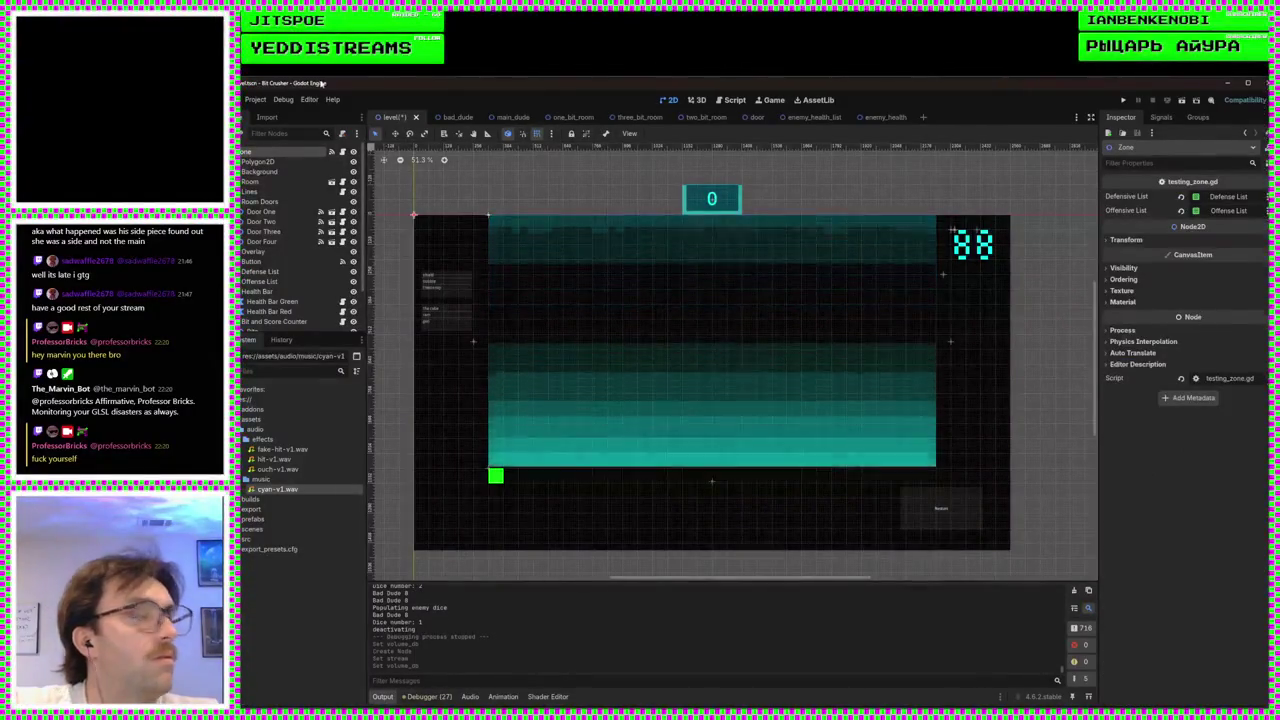
- Open the testing_zone.gd script in the Script editor
click(735, 99)
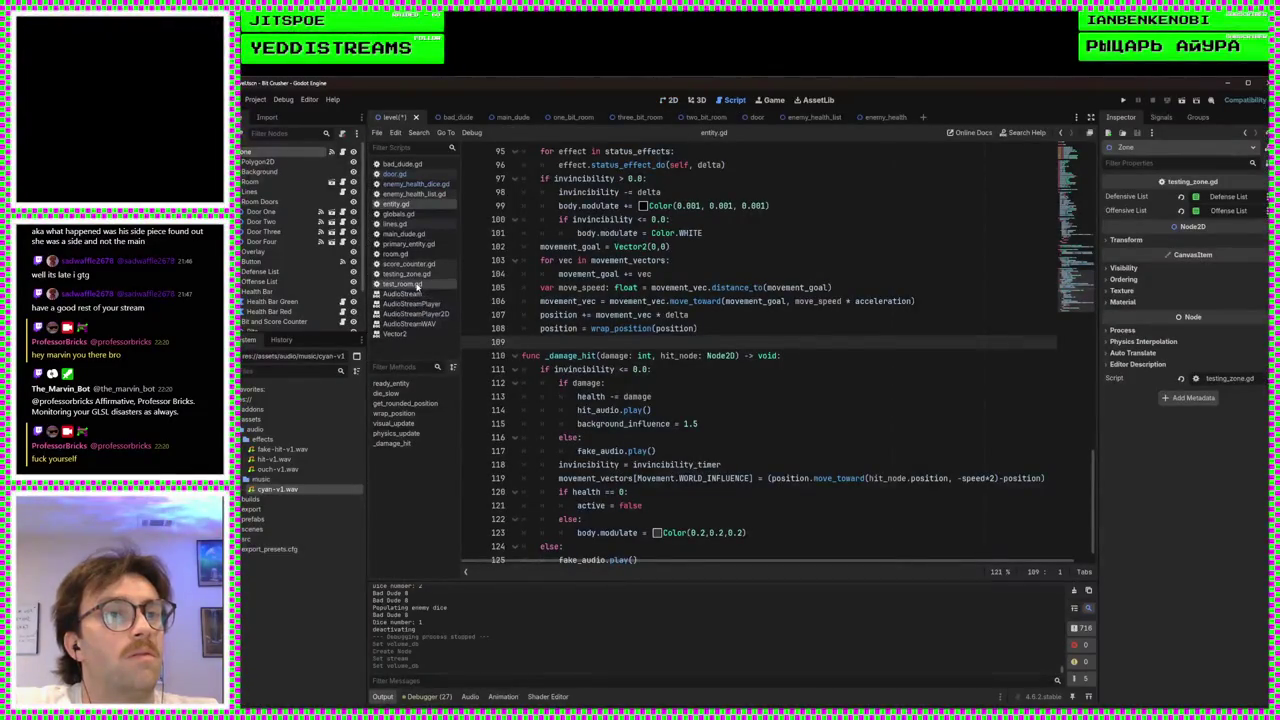
click(416, 285)
click(406, 273)
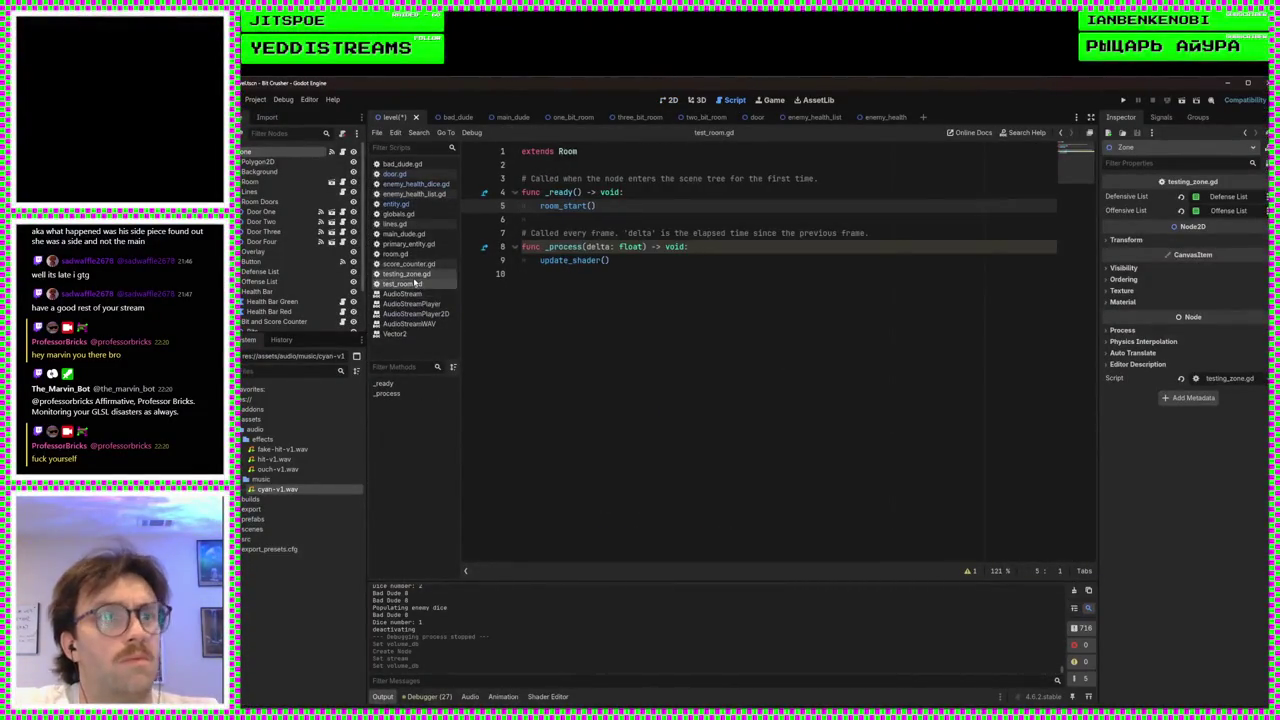
scroll(550, 263, up, 20)
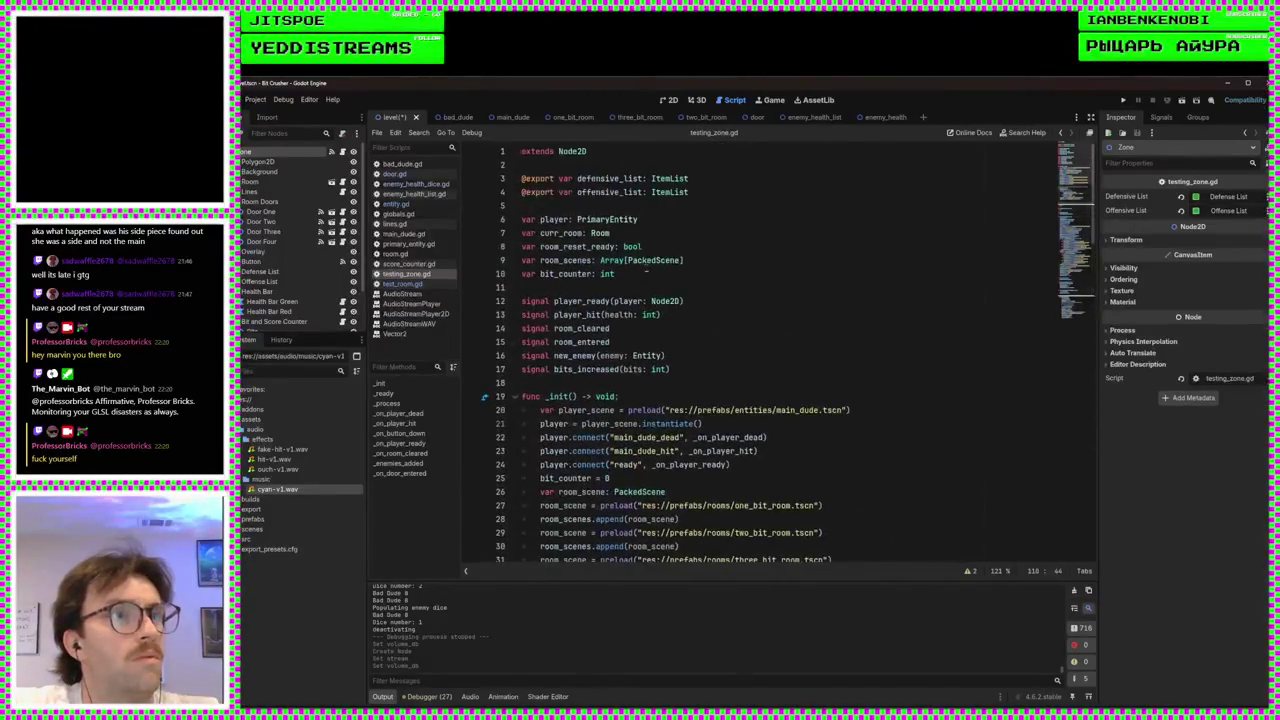
click(737, 192)
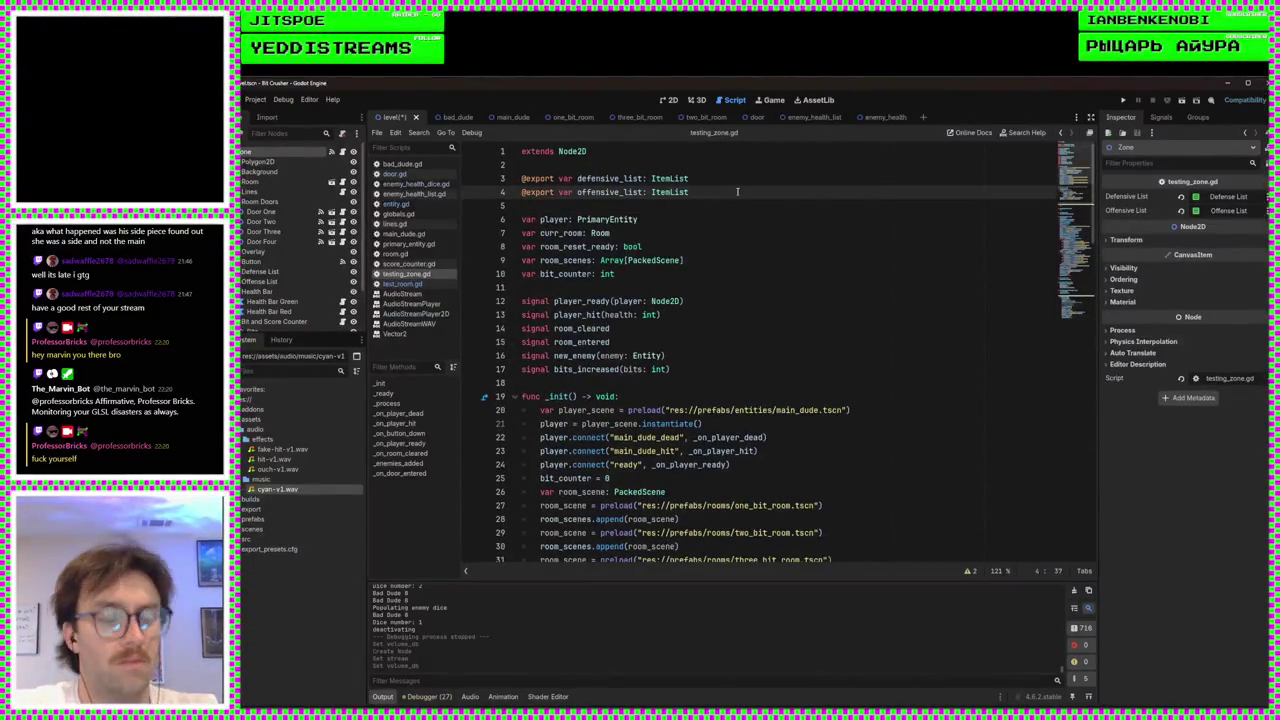
key(Return)
text(@export)
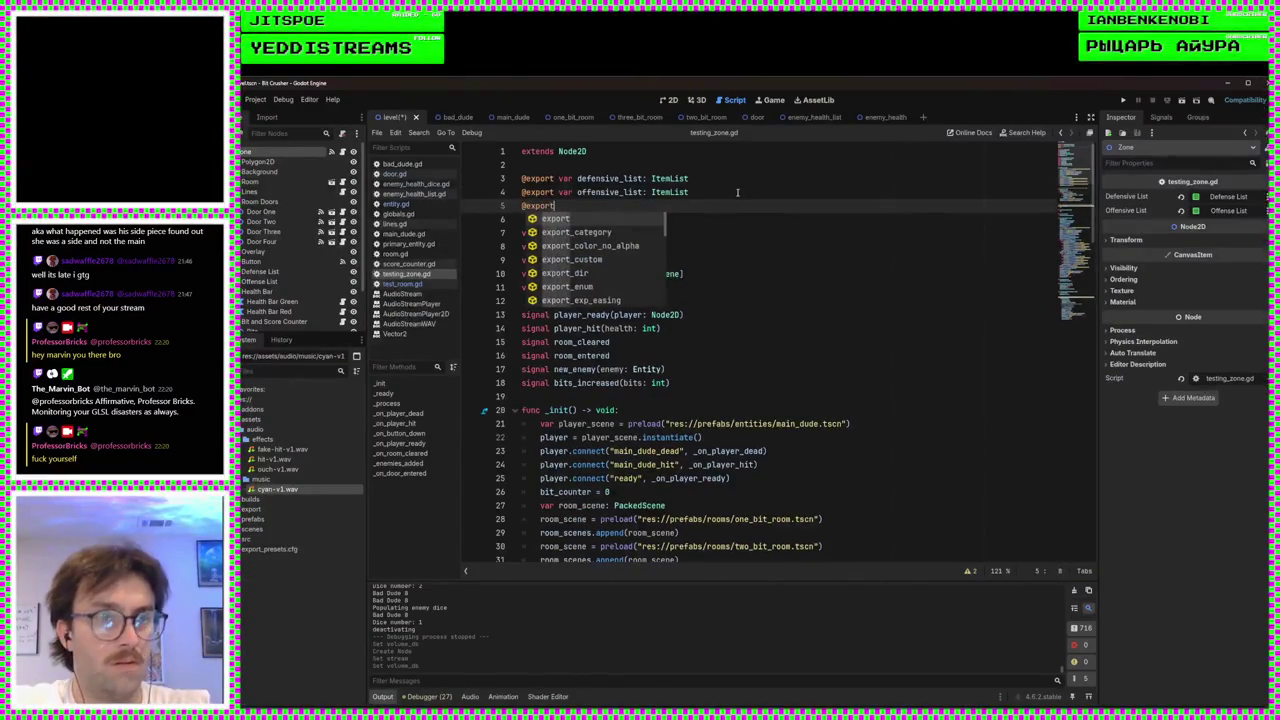
text( var zone_)
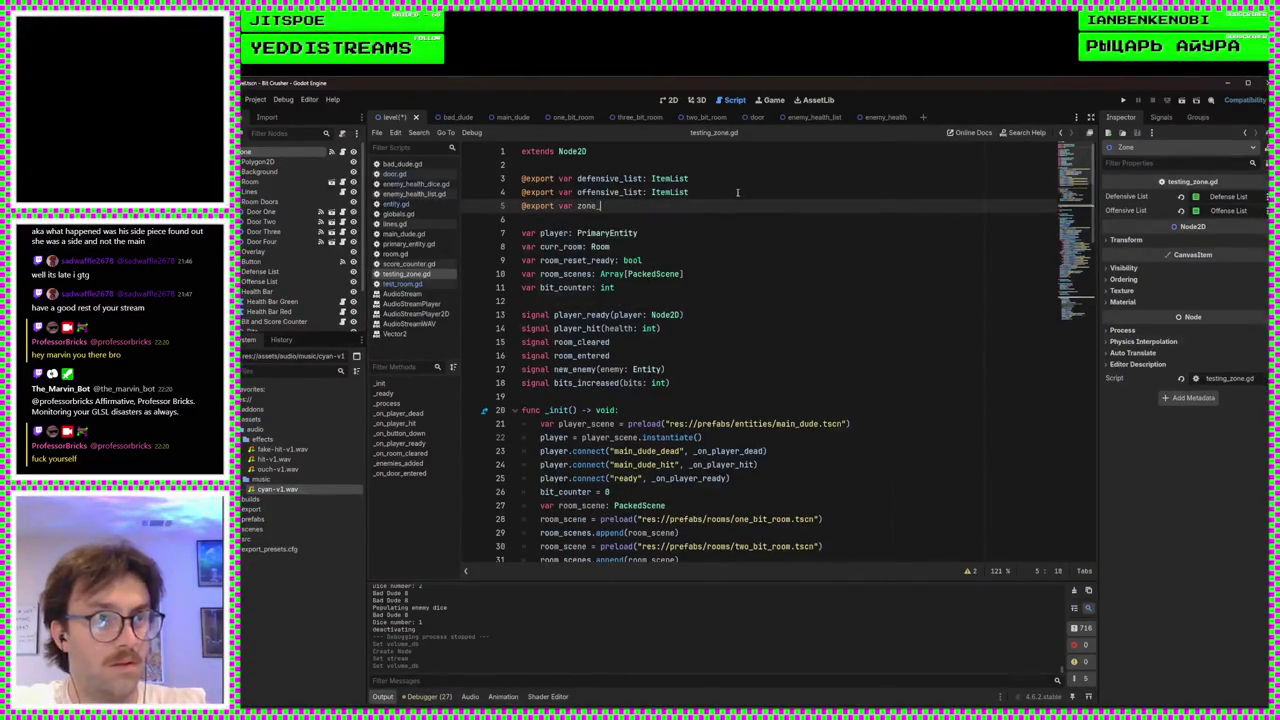
text(music: Audio)
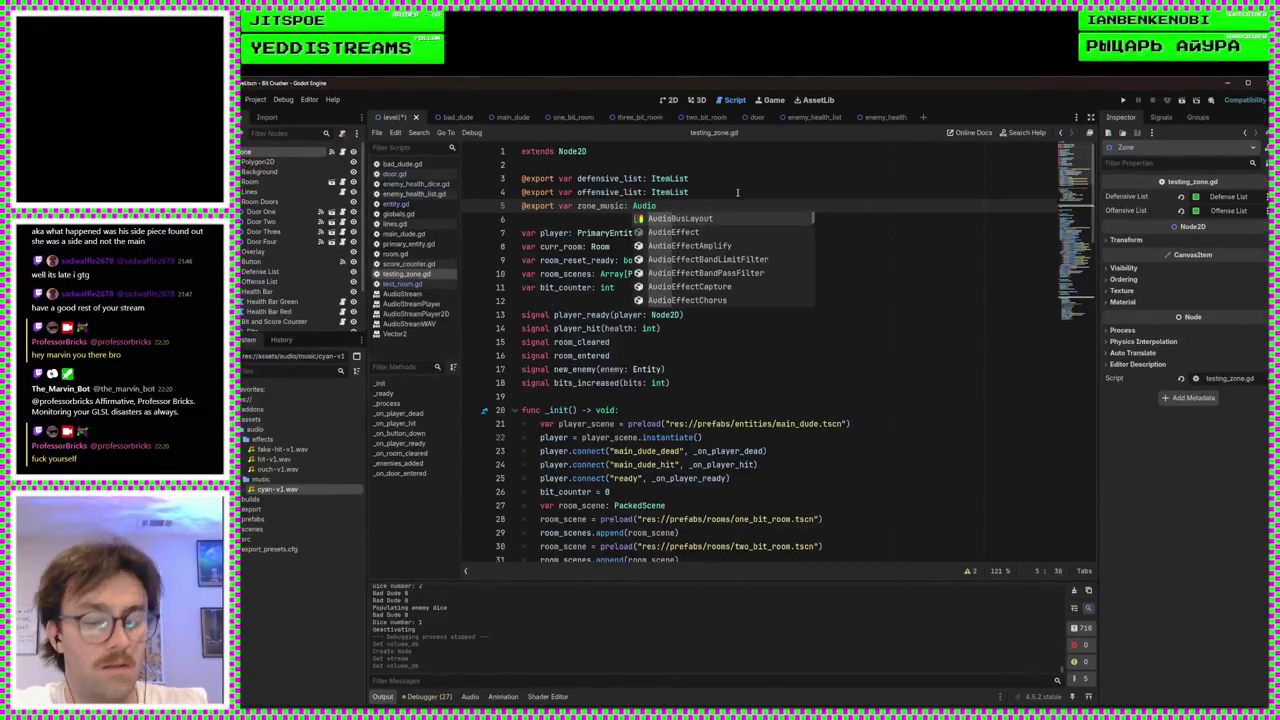
text(Strea)
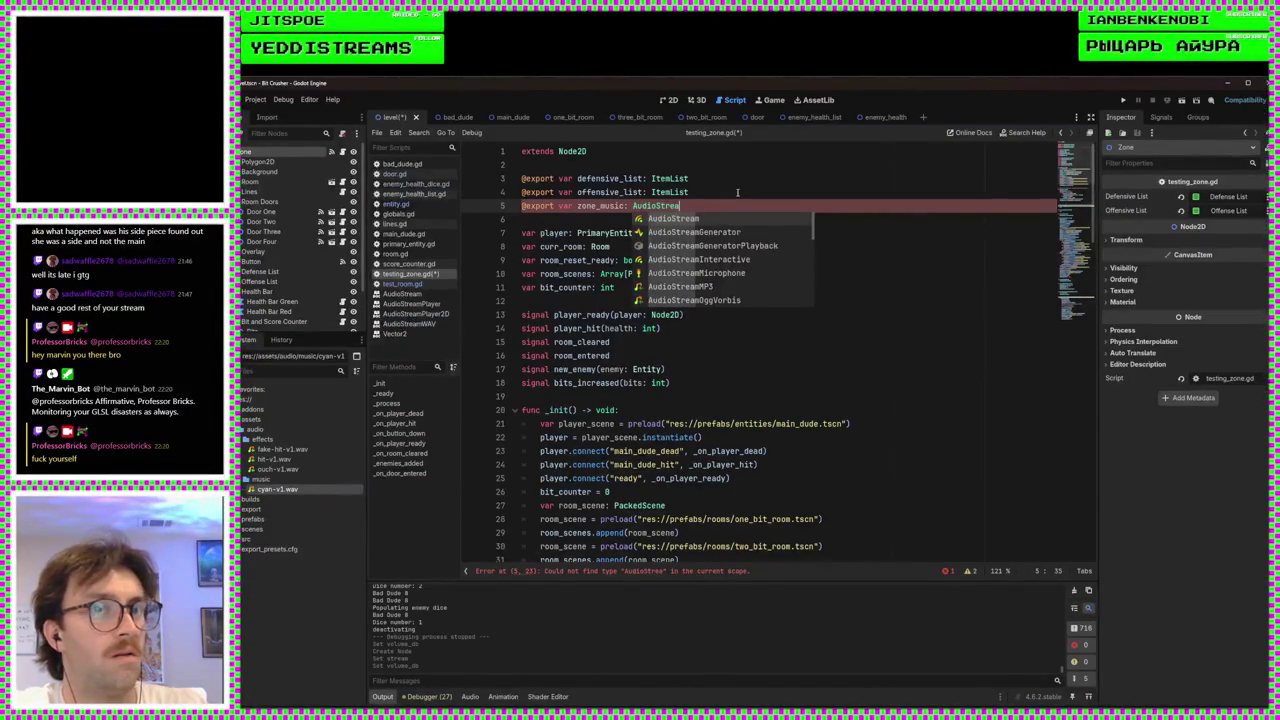
text(mW)
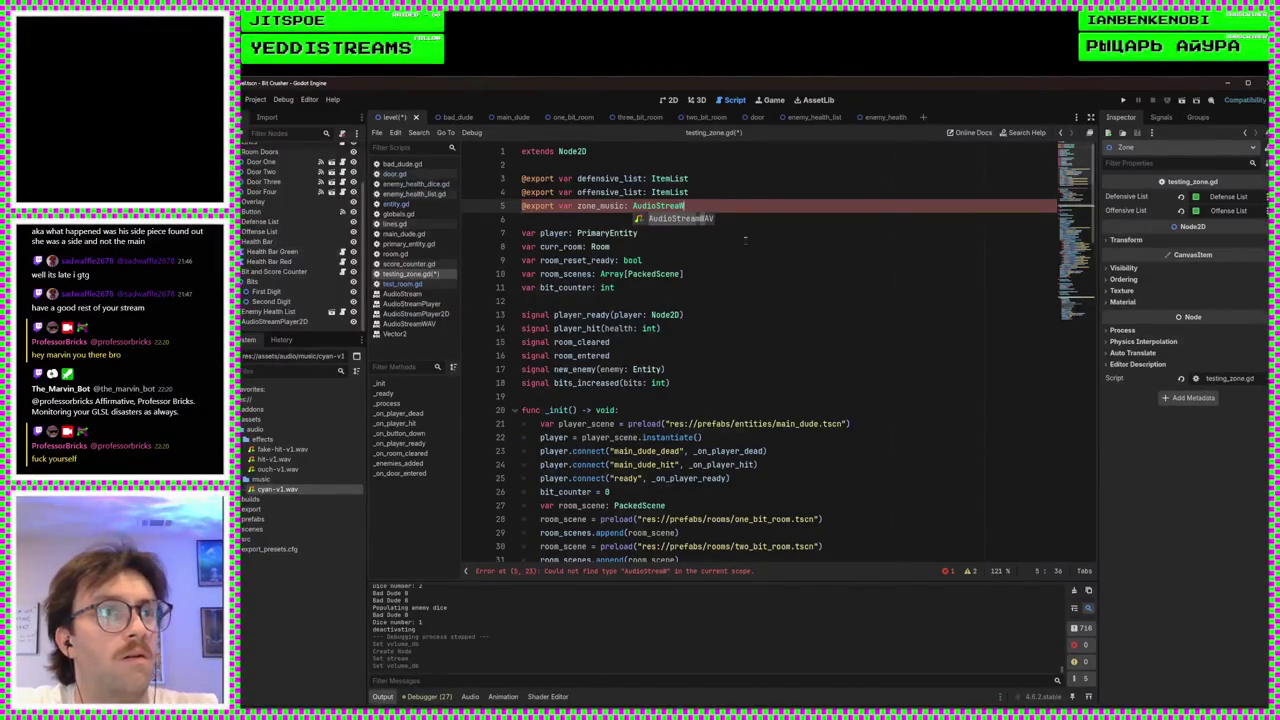
key(BackSpace)
text(m)
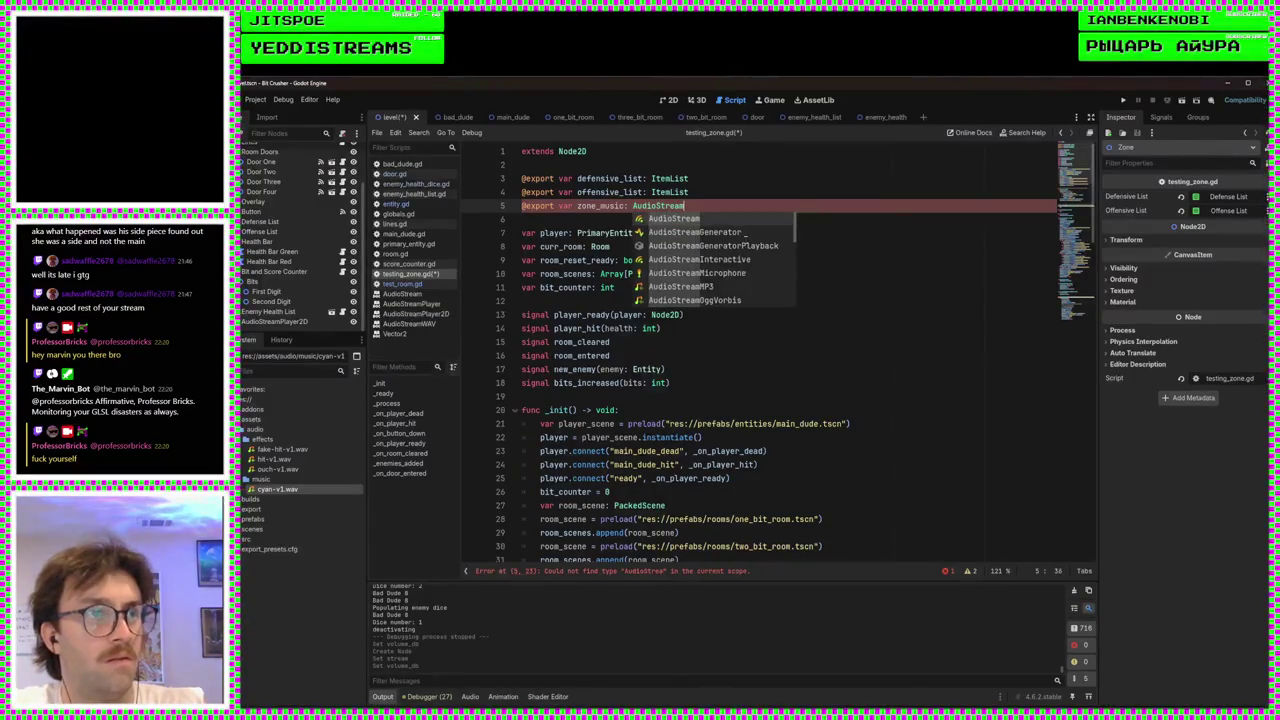
text(Plaer)
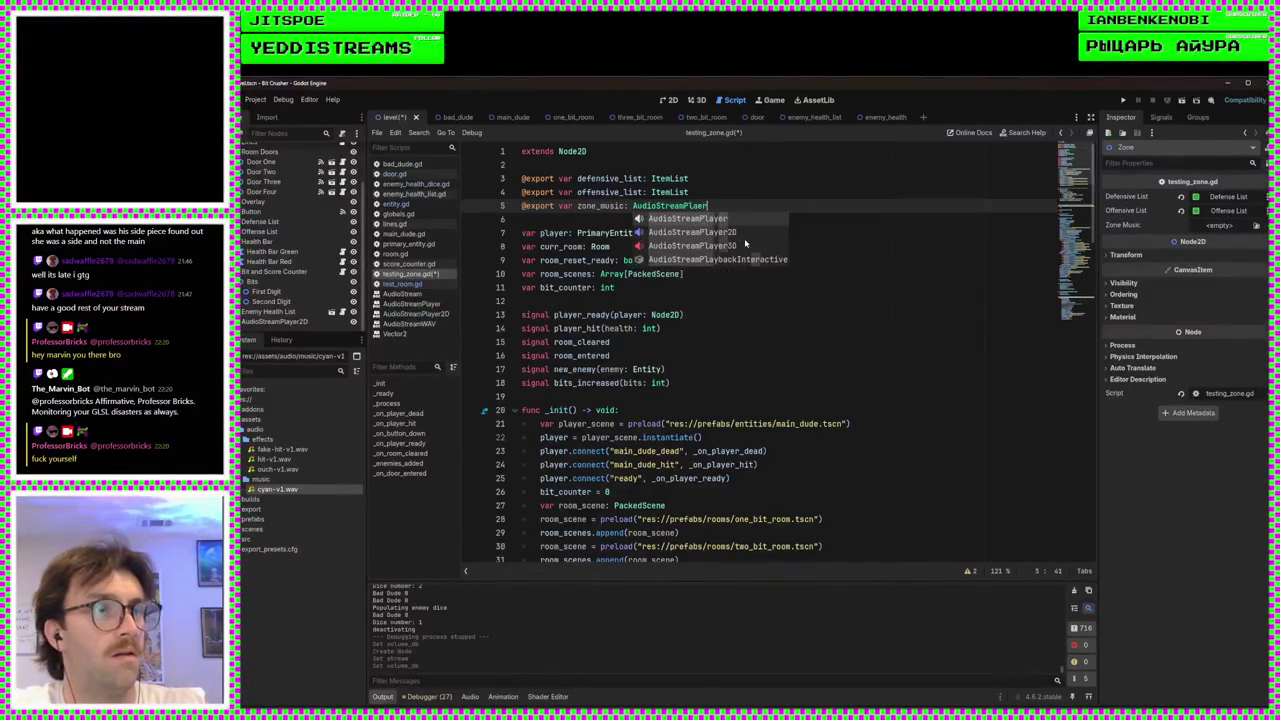
key(Down)
key(Return)
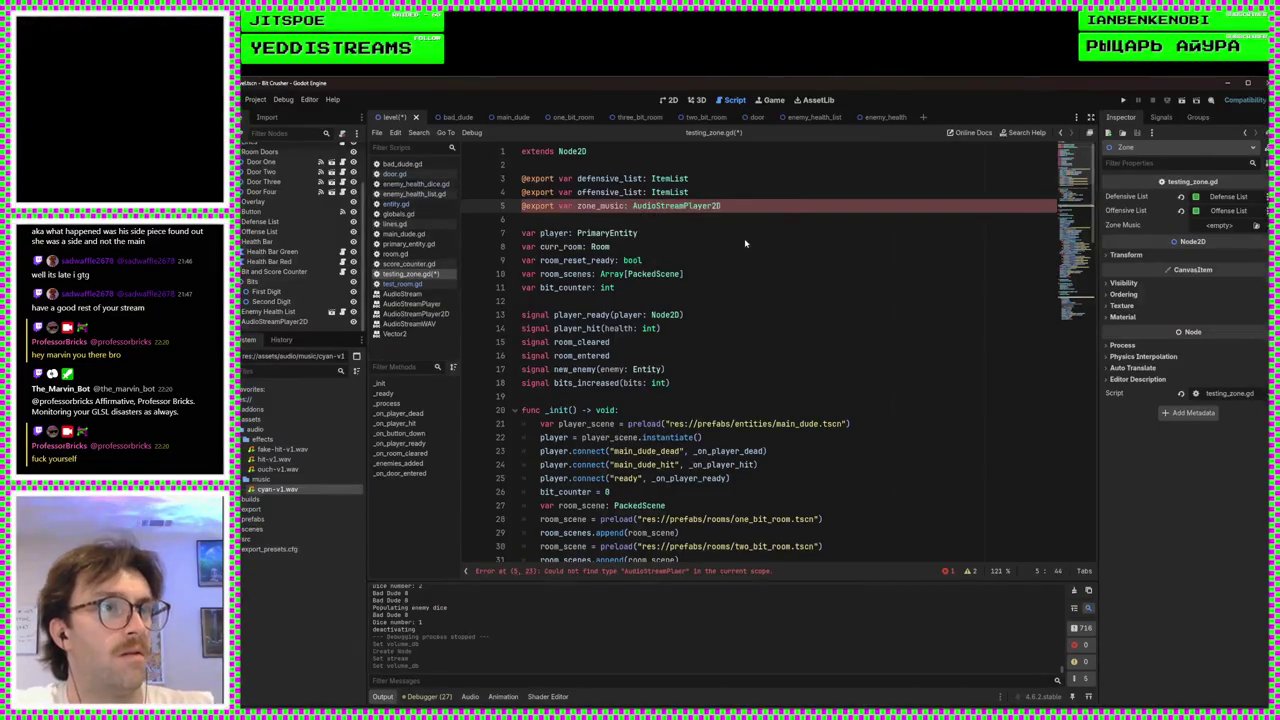
key(ctrl+s)
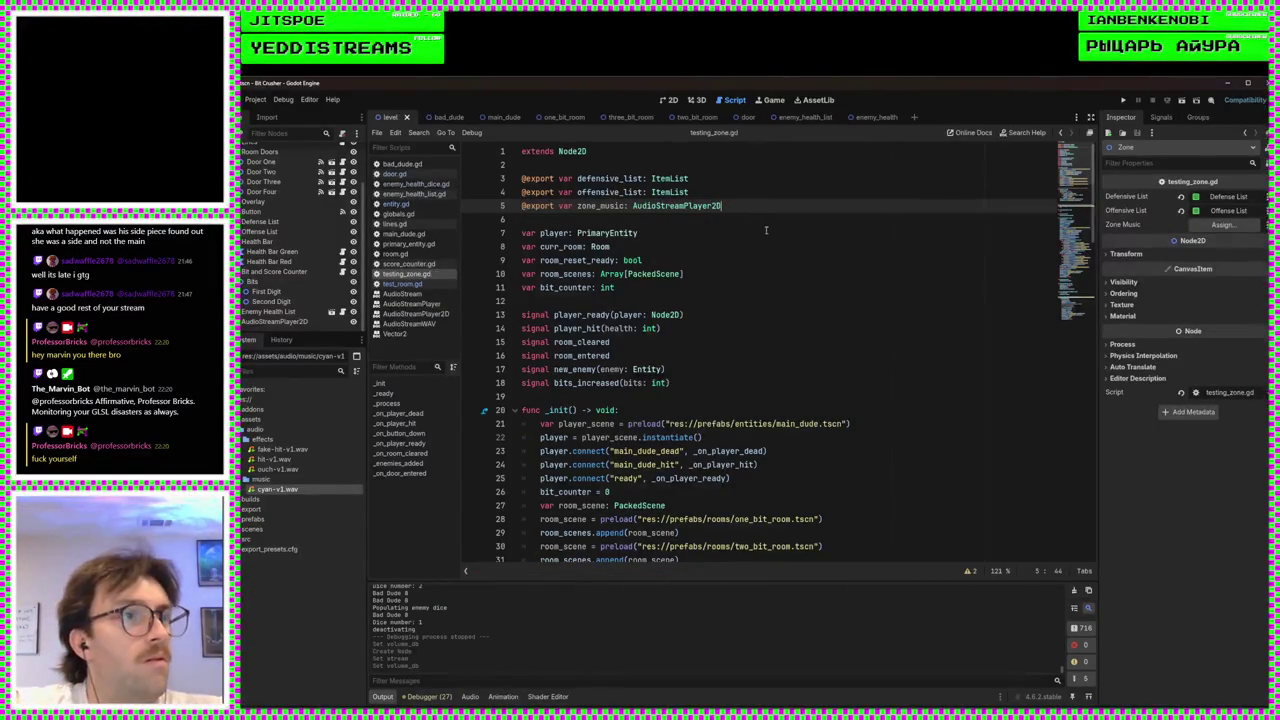
click(766, 215)
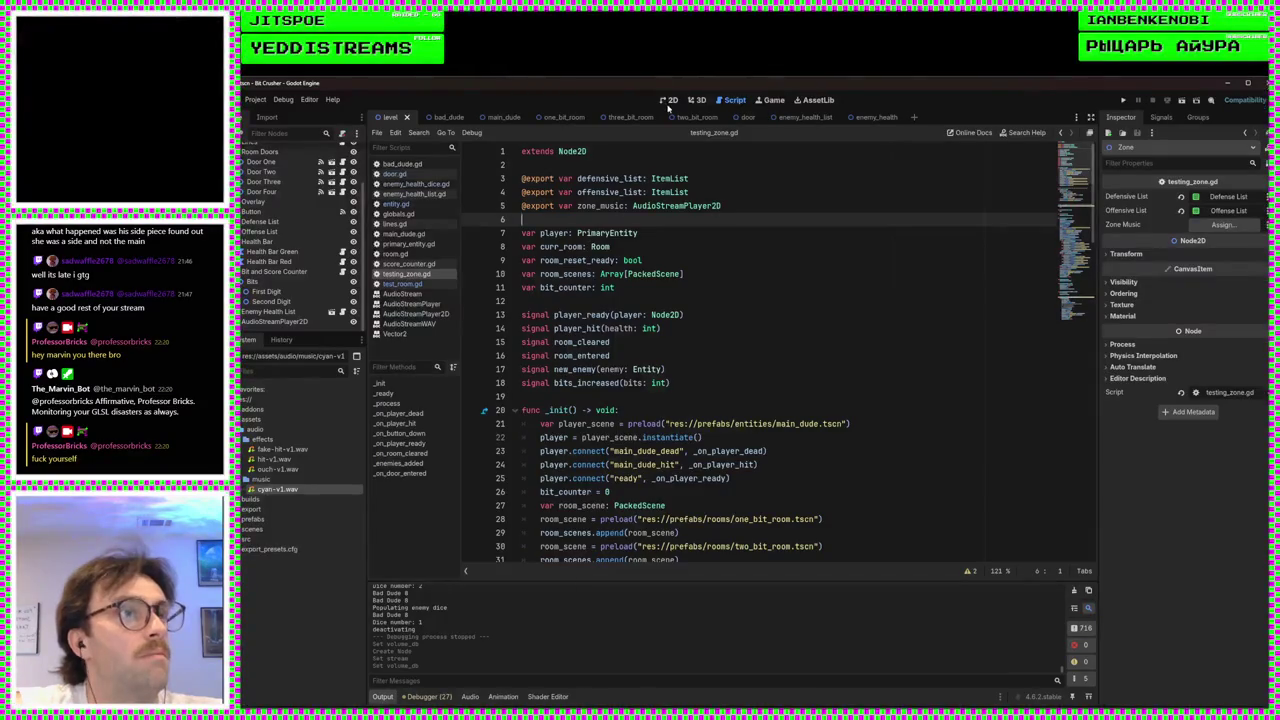
- Link the AudioStreamPlayer2D node to the Zone's Zone Music field and save the level
click(669, 99)
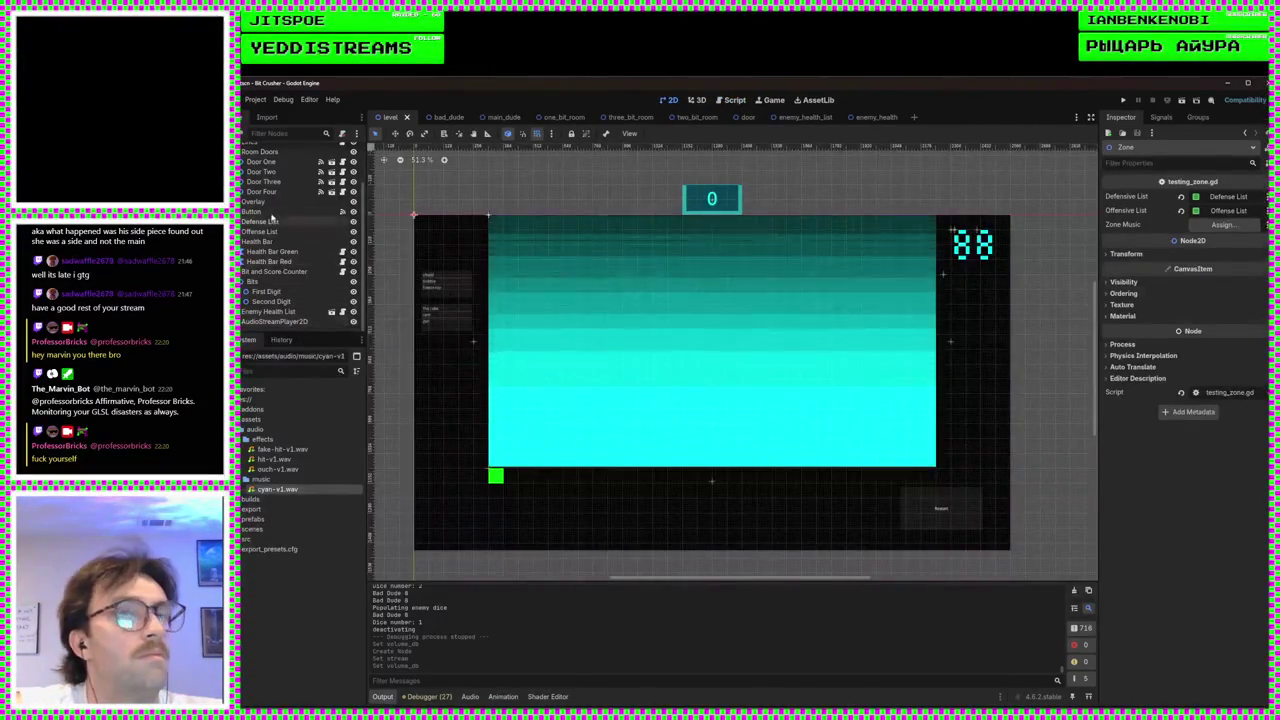
drag(277, 323, 1225, 224)
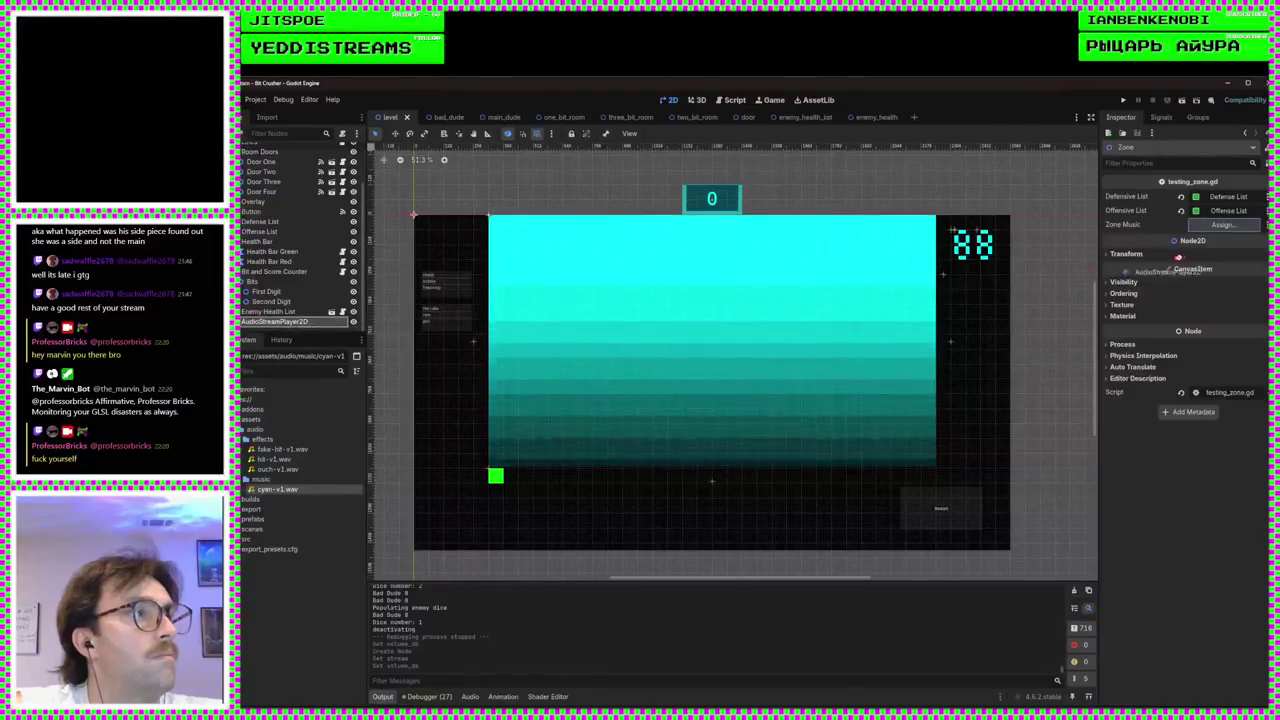
key(ctrl+s)
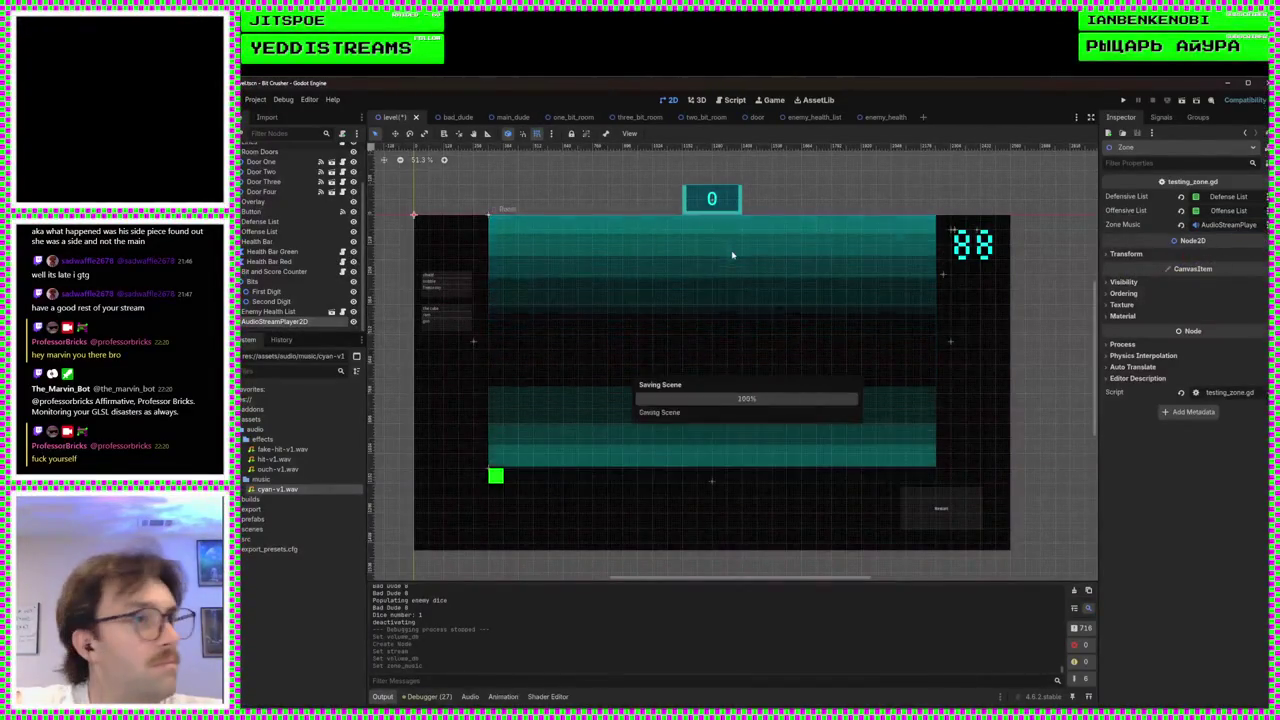
- Add zone_music.play() at the end of _ready in testing_zone.gd and run the game
click(736, 100)
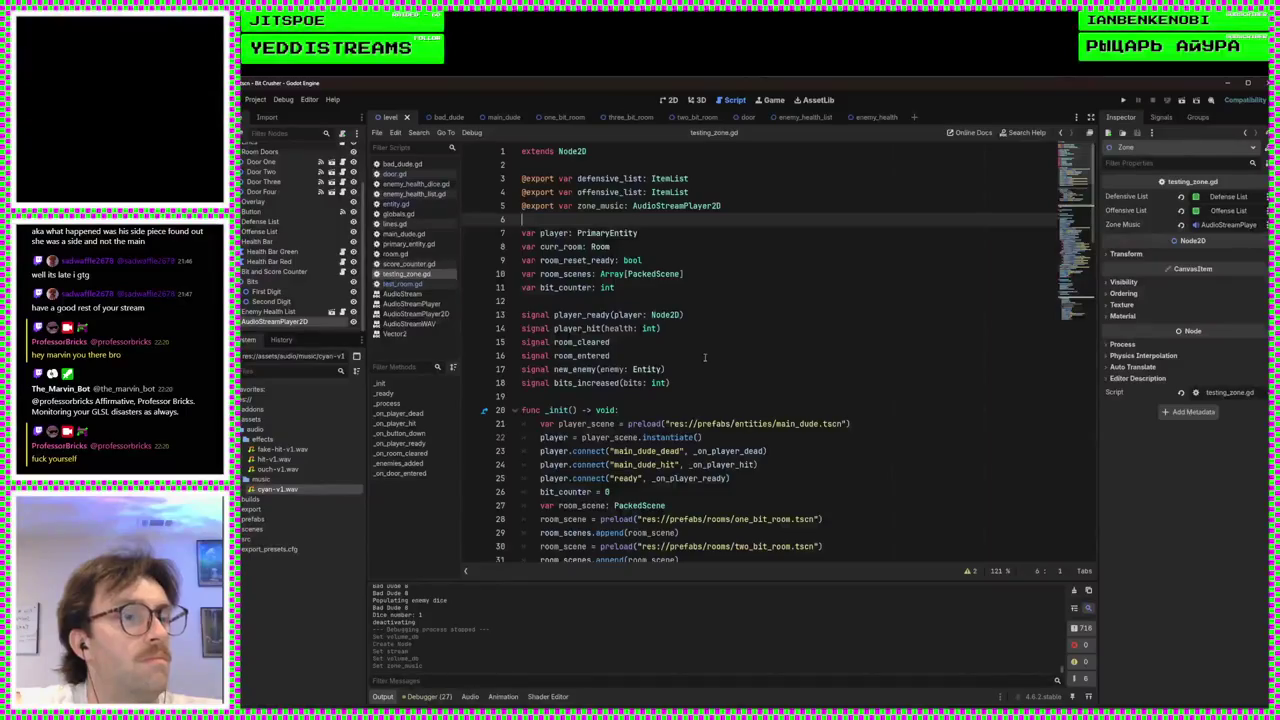
scroll(706, 356, down, 4)
scroll(686, 268, down, 5)
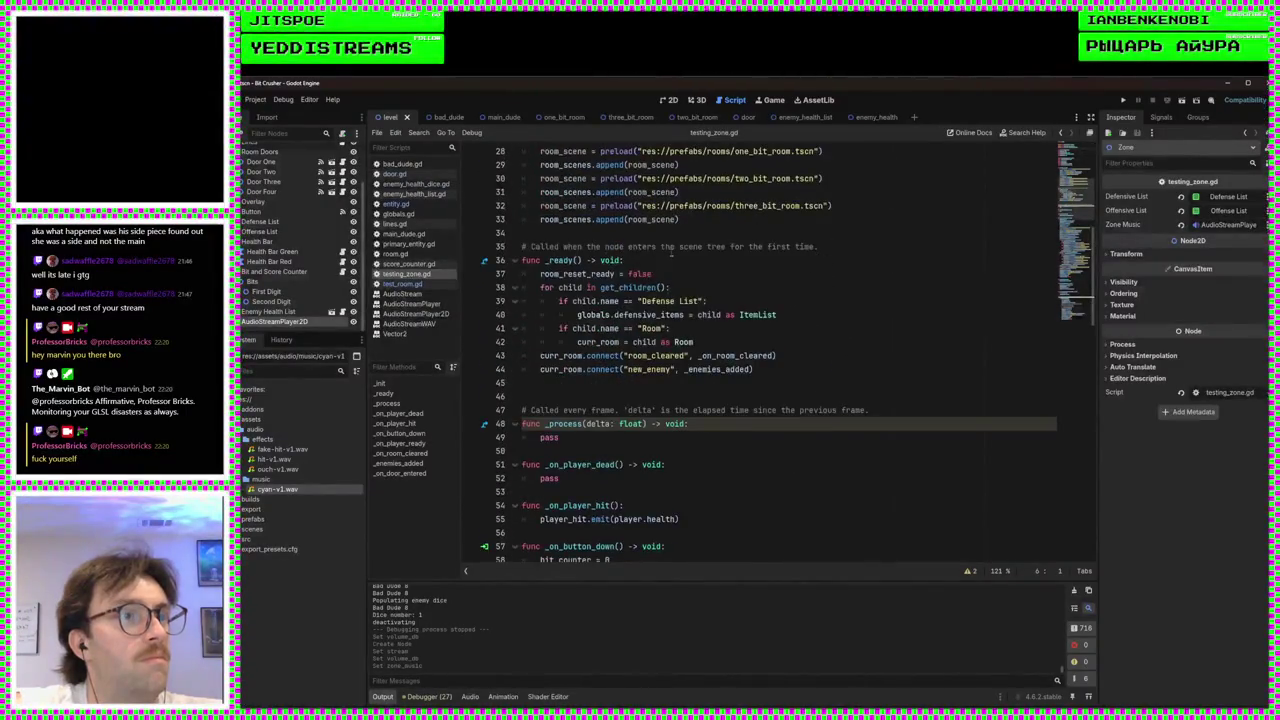
click(702, 256)
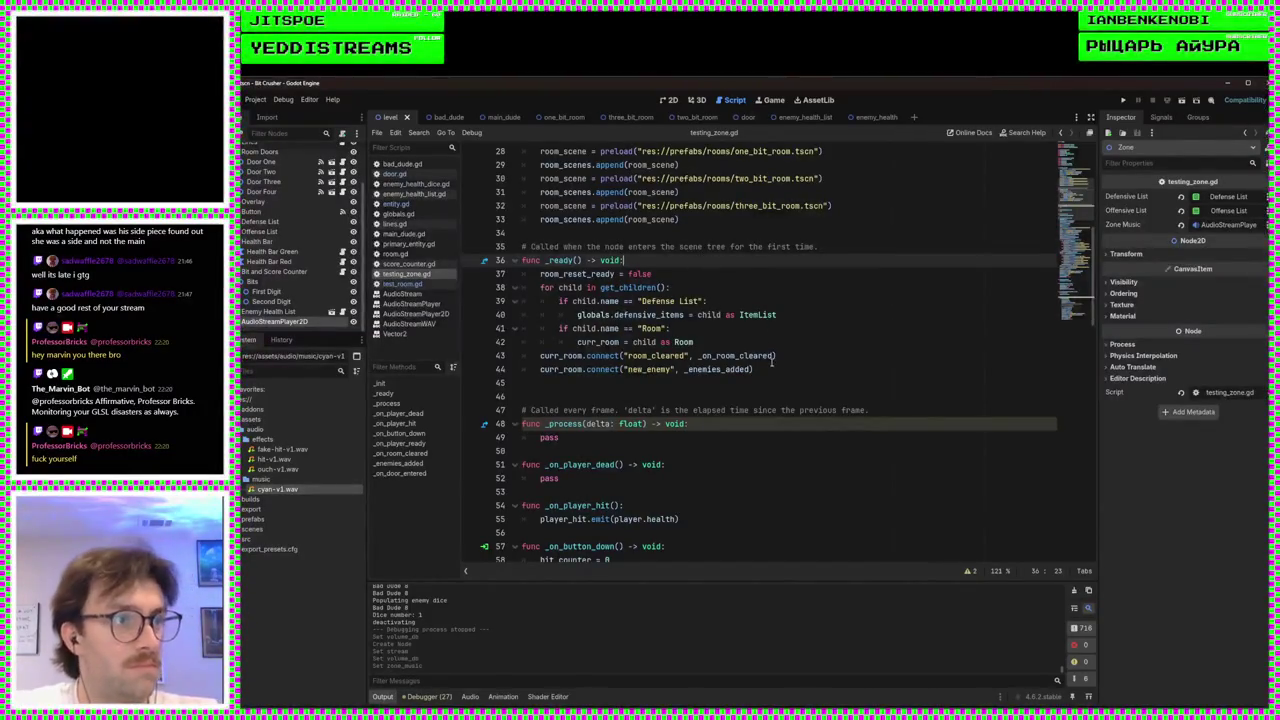
click(772, 361)
key(Down)
key(Return)
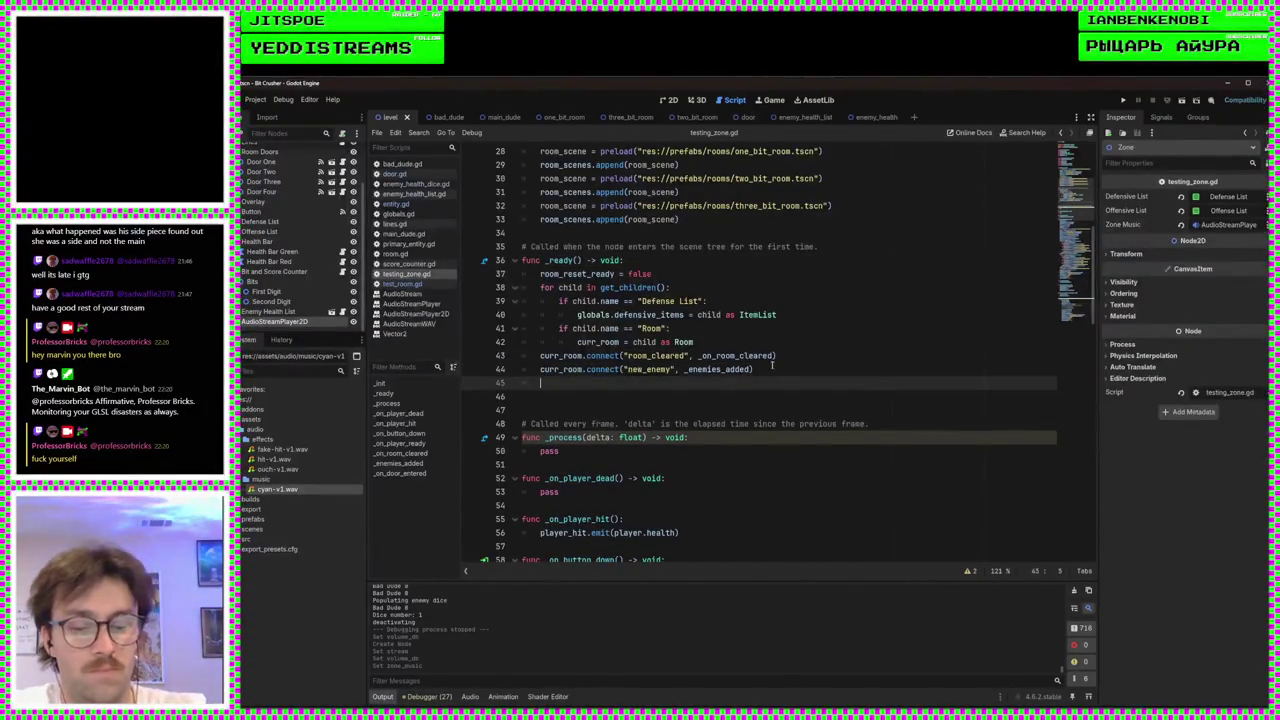
text(zone_music)
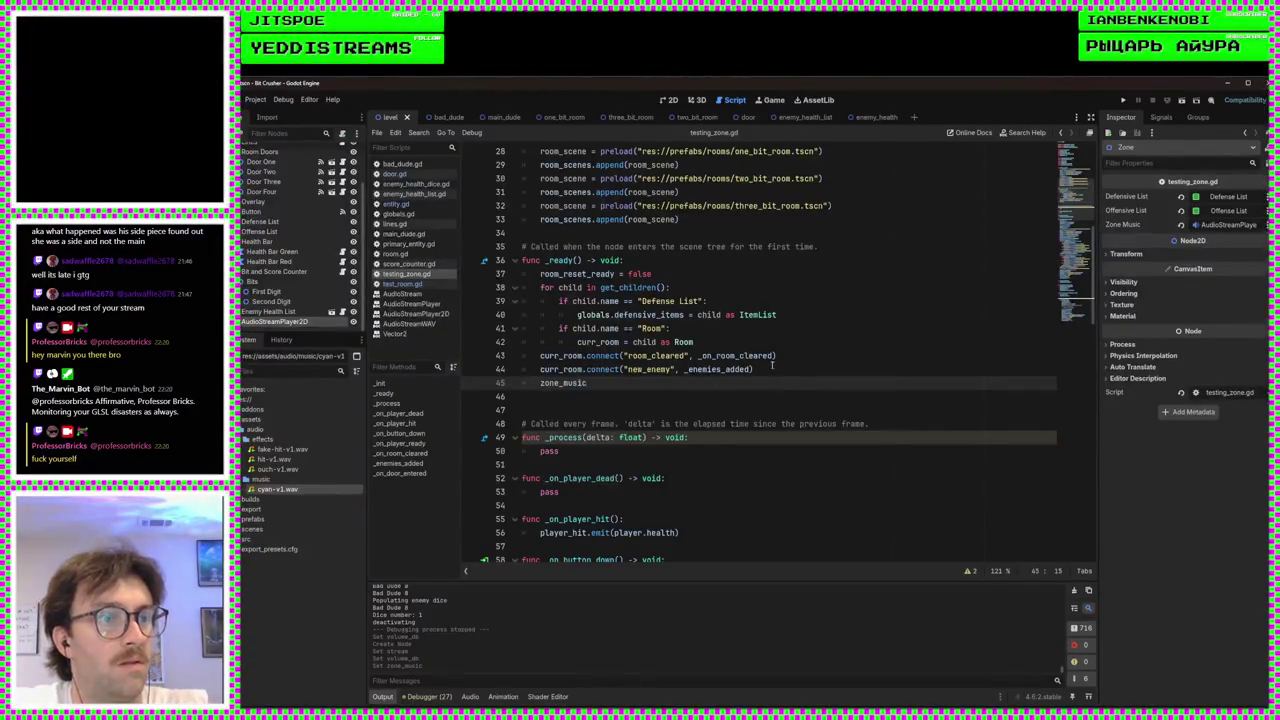
text(.play()
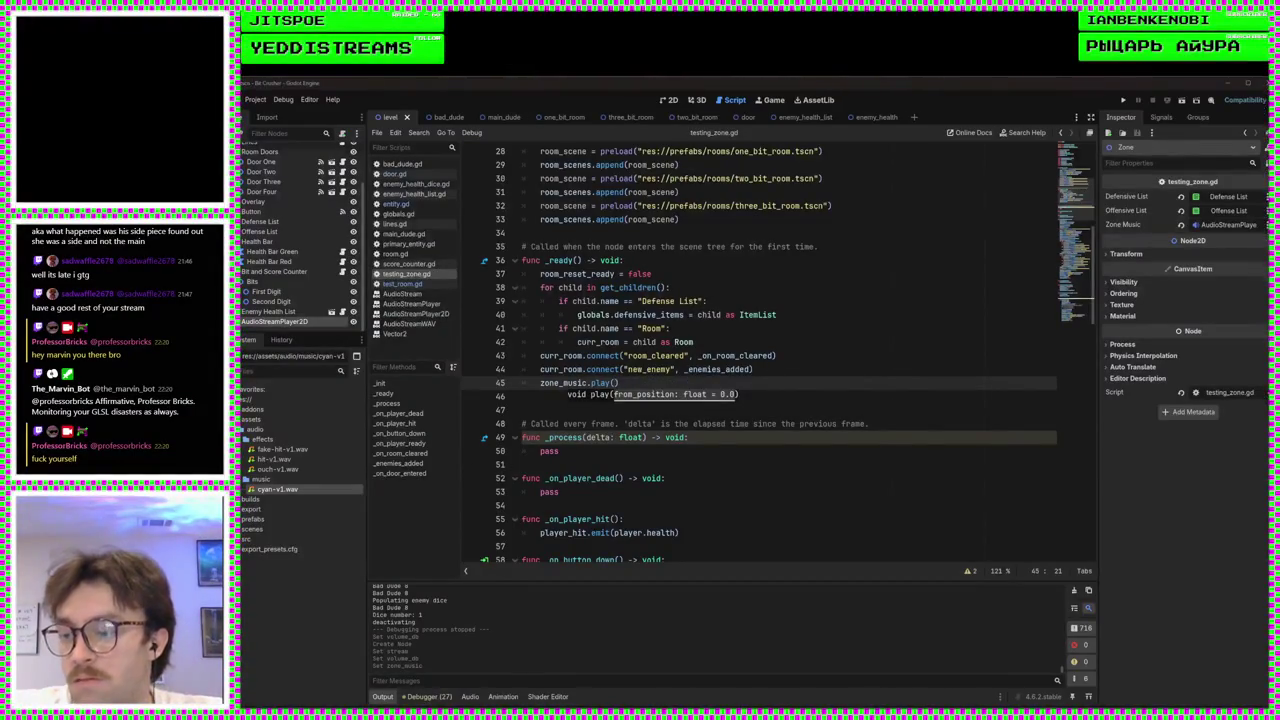
key(F5)
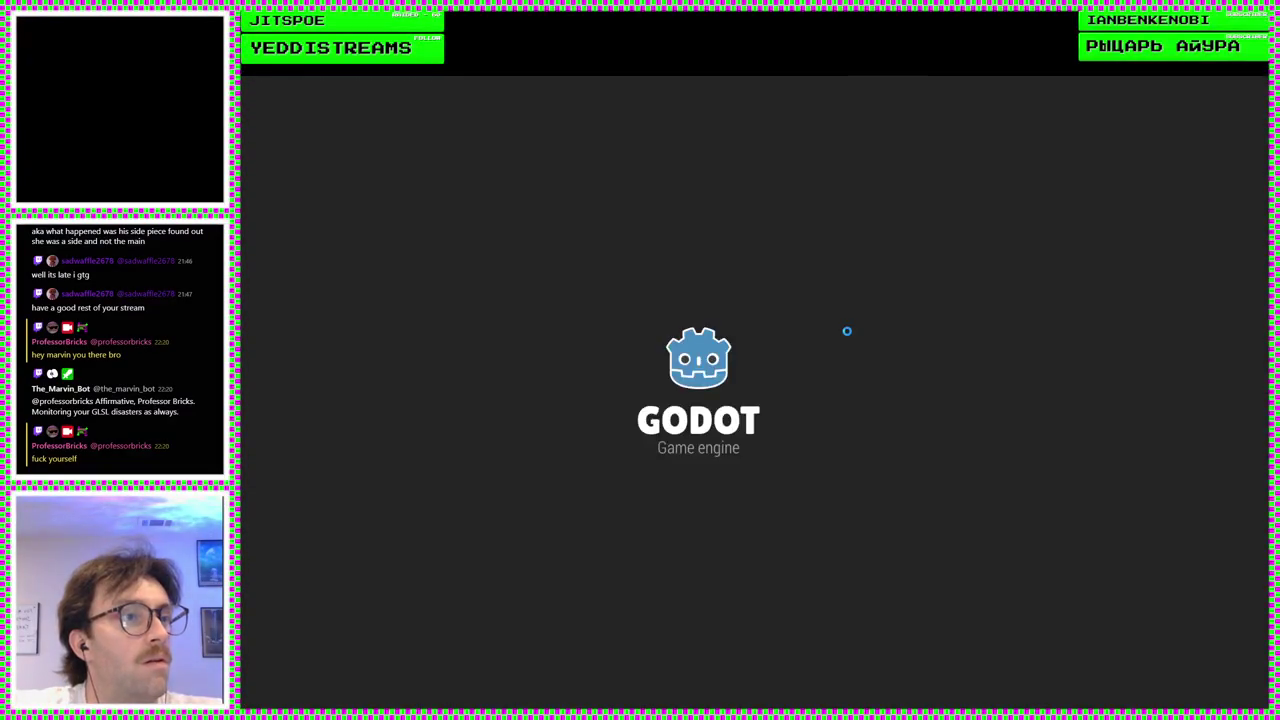
- Steer the player through the rooms with the arrow keys, then stop the game with F8
key(Left)
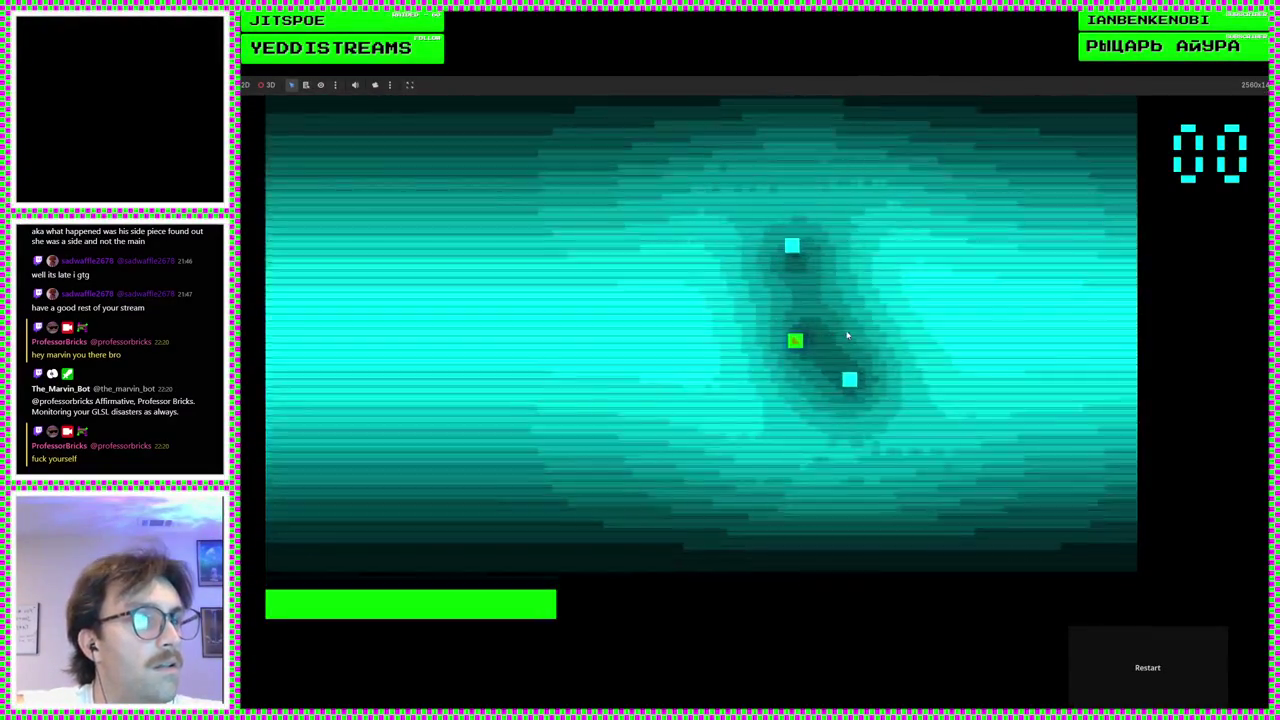
key(Up)
key(Up)
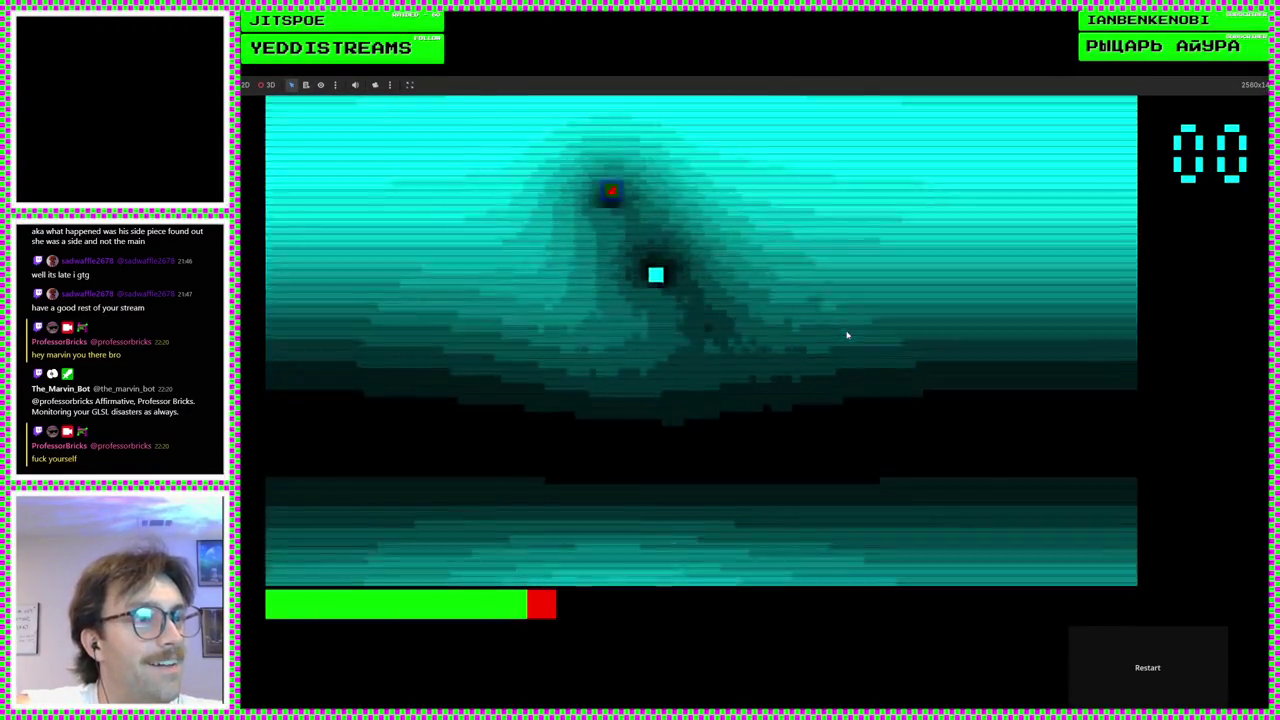
key(Left)
key(Down)
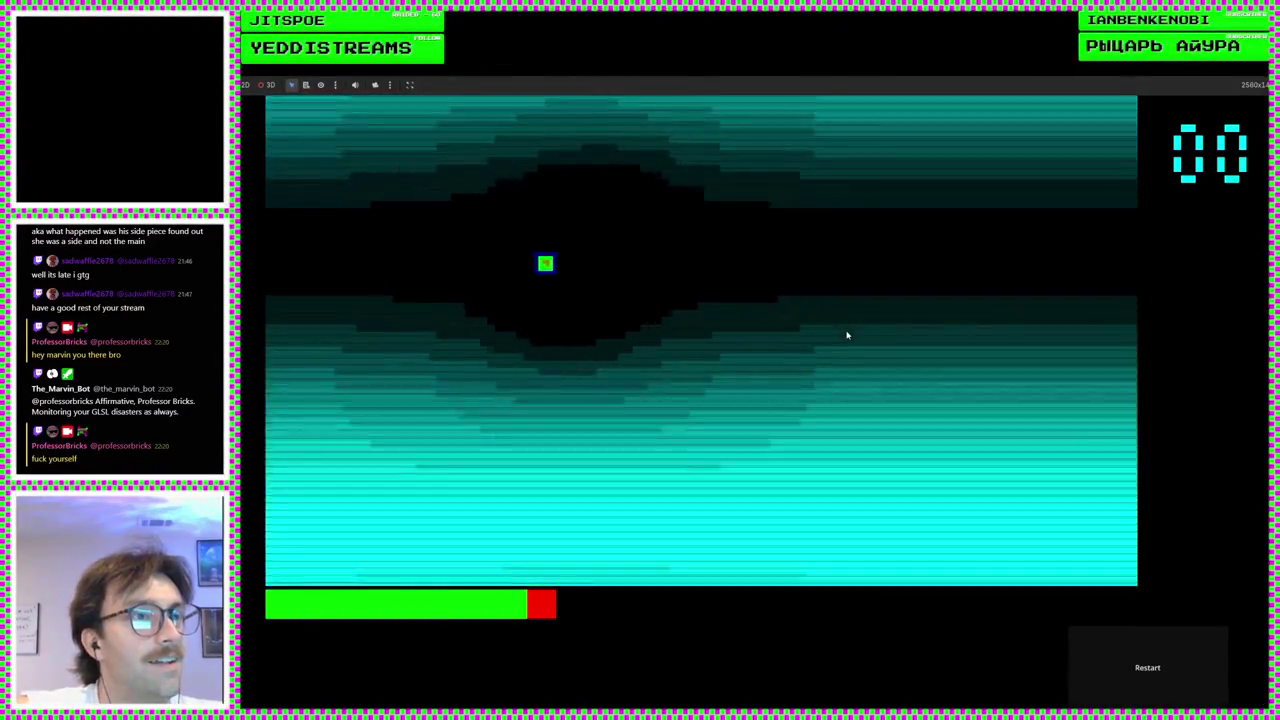
key(Right)
key(Down)
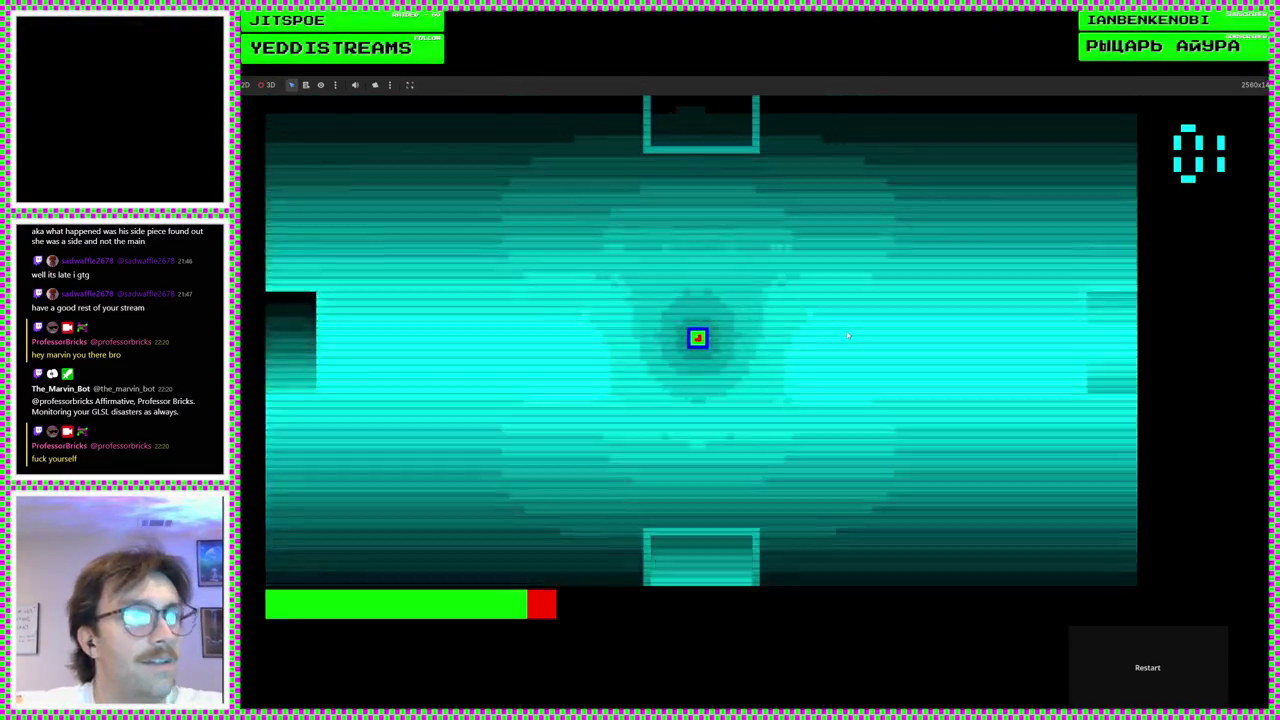
key(Up)
key(Down)
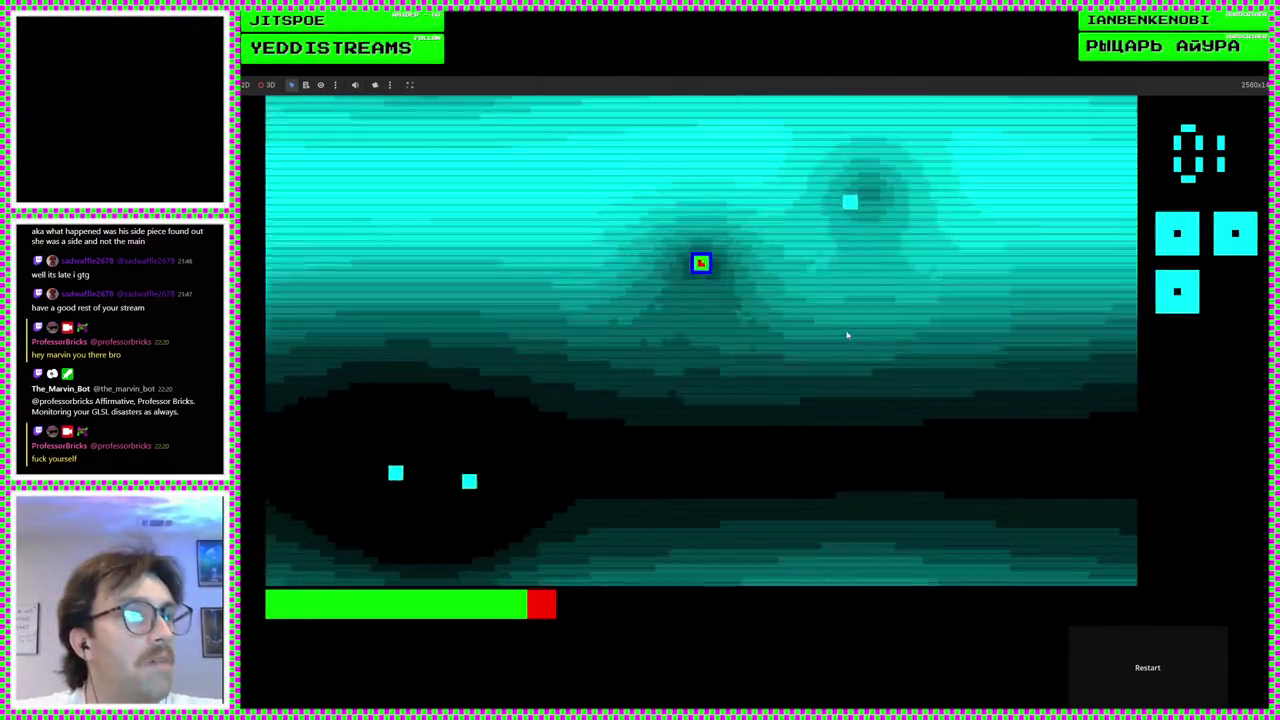
key(Up)
key(Right)
key(Down)
key(Down)
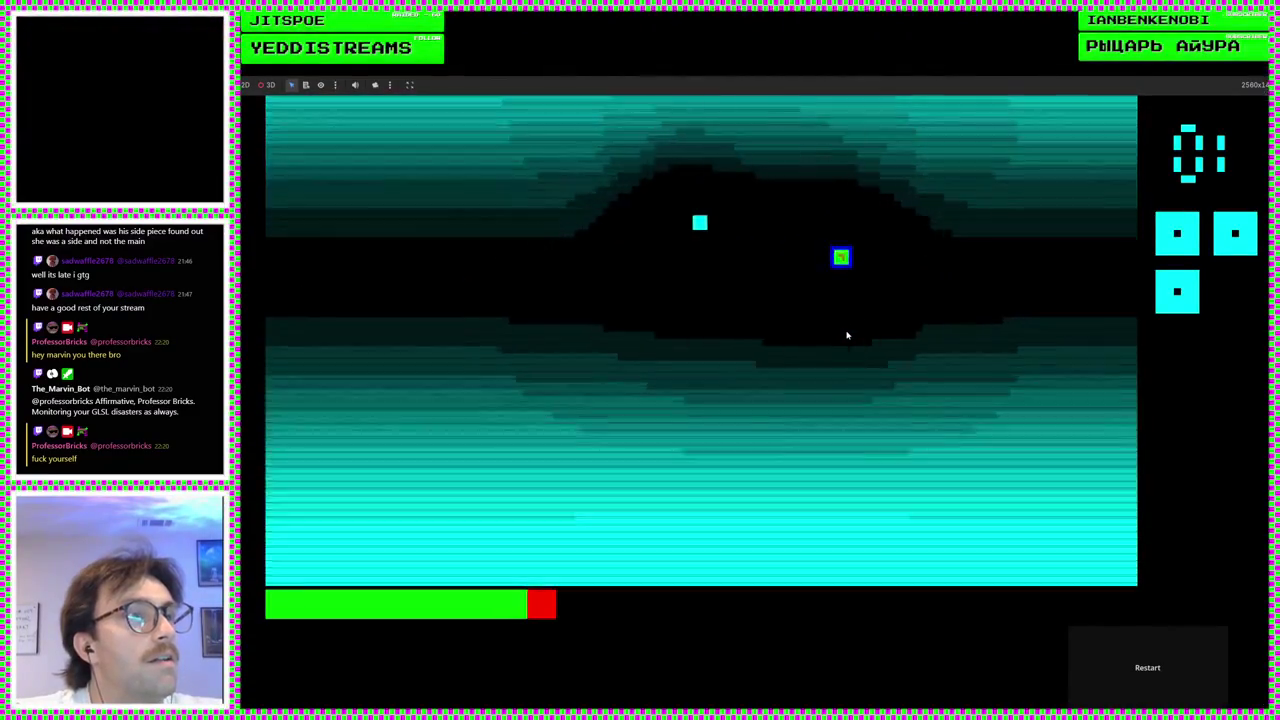
key(Left)
key(Right)
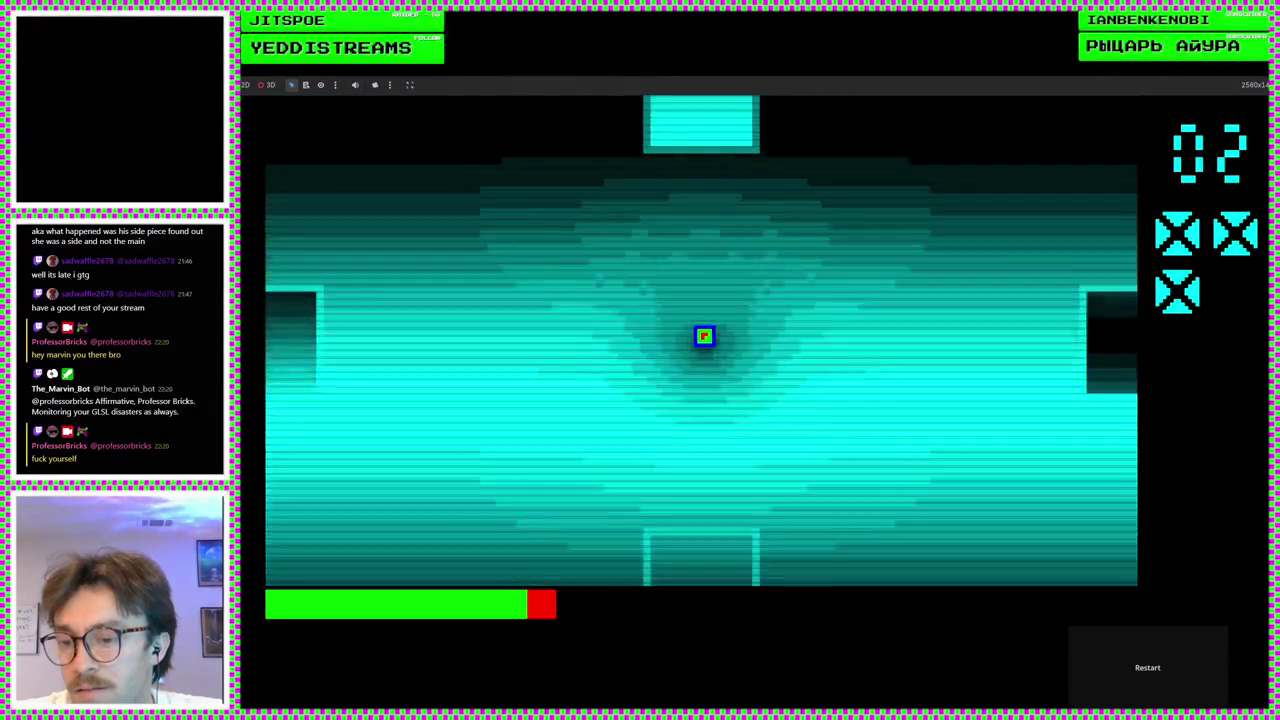
key(F8)
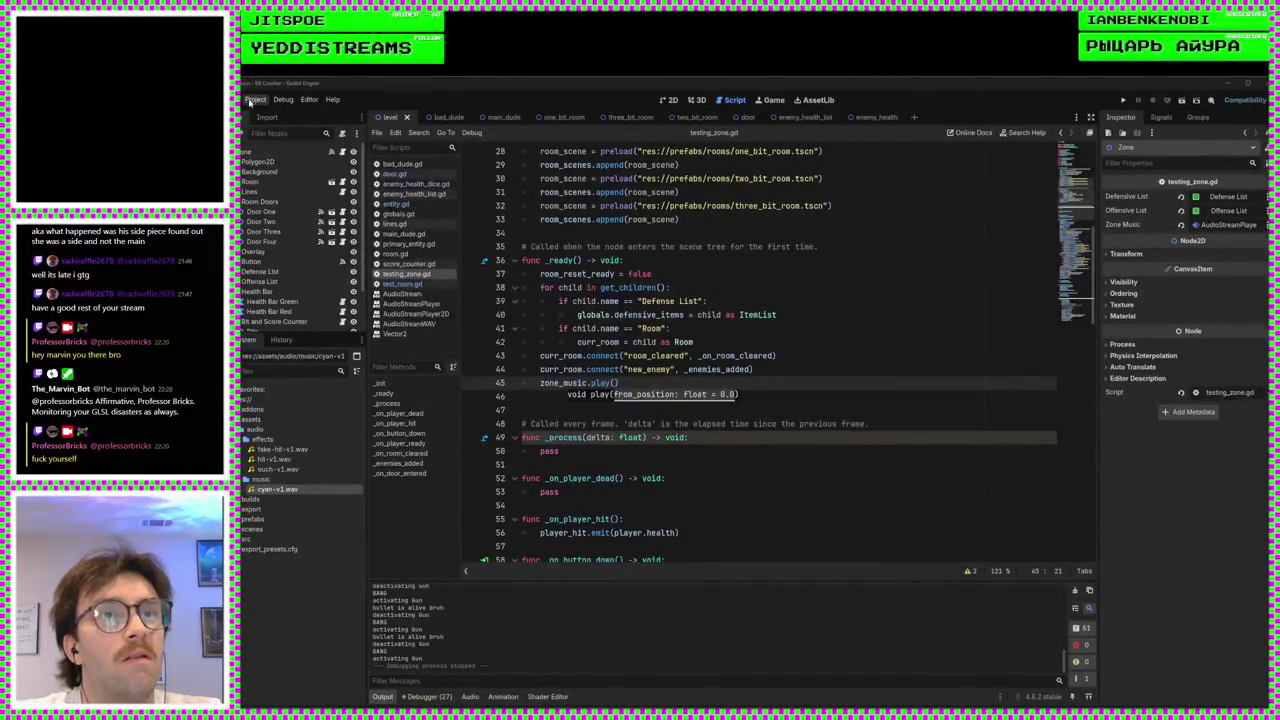
- Change the tempo in globals.gd from 60.0/150.0 to 60.0/140.0
click(393, 215)
click(607, 355)
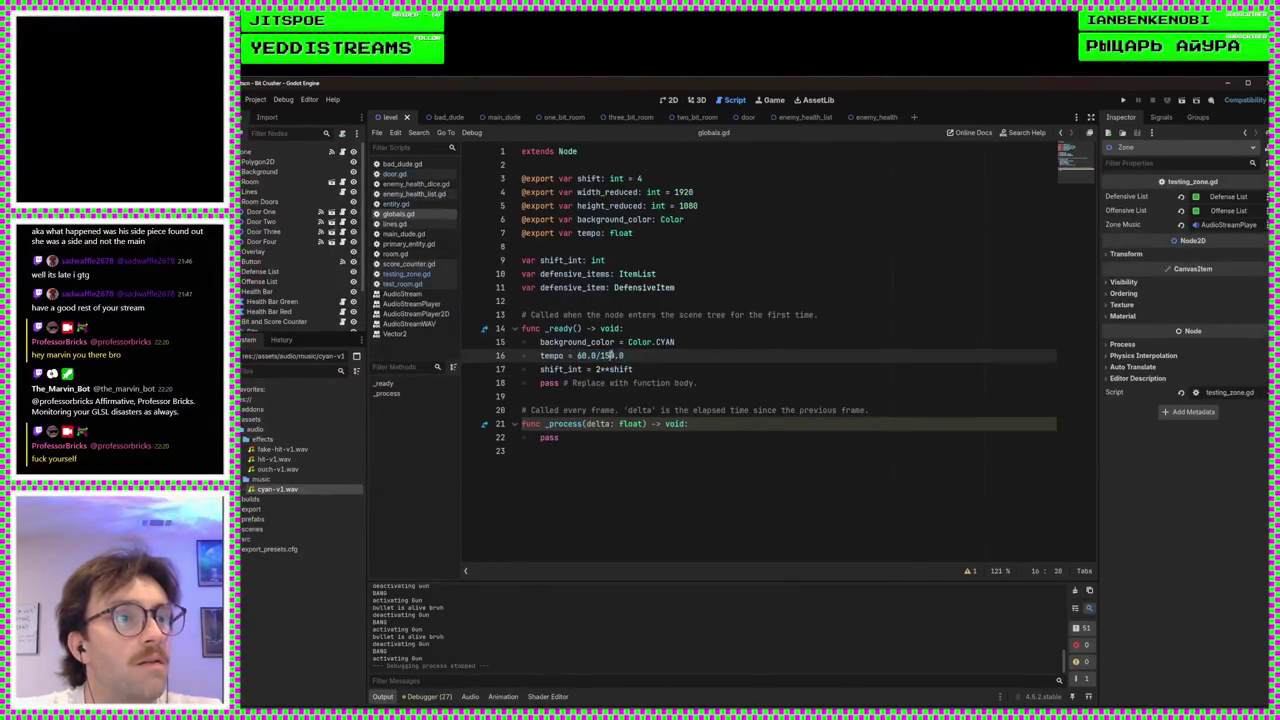
key(BackSpace)
text(4)
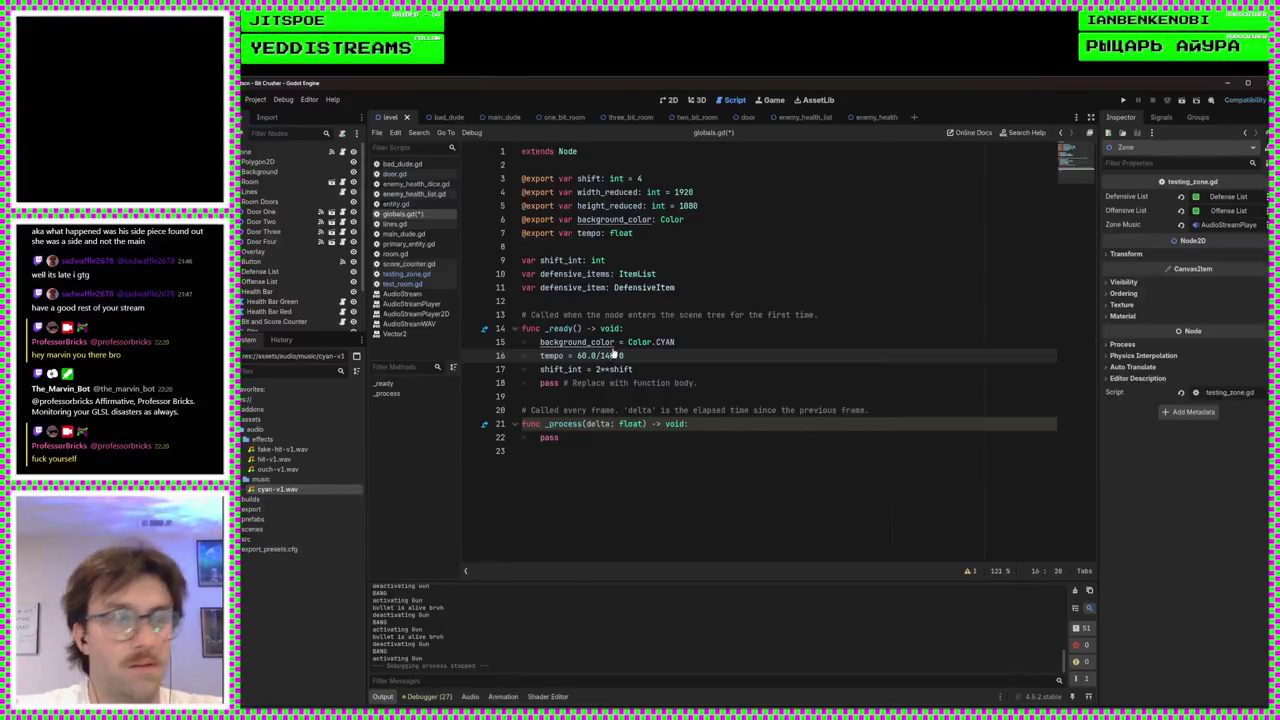
- Run the game, move the player right briefly, then stop it
click(1123, 101)
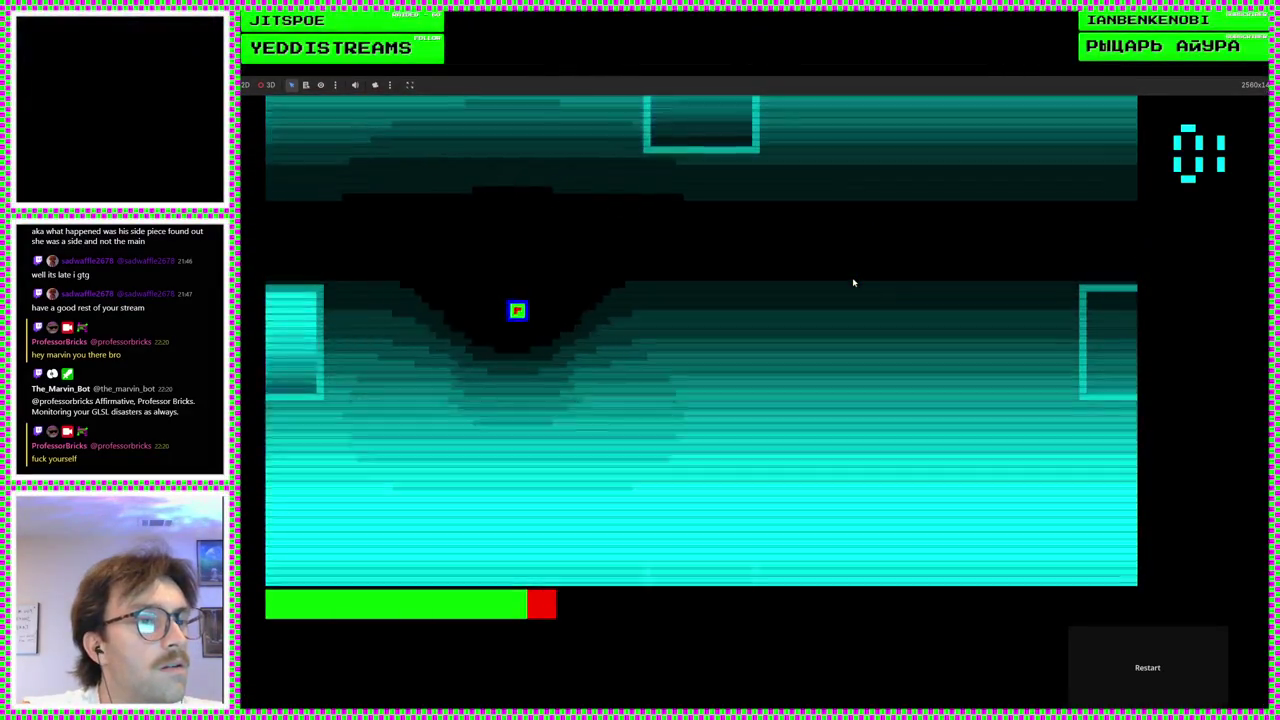
key(Right)
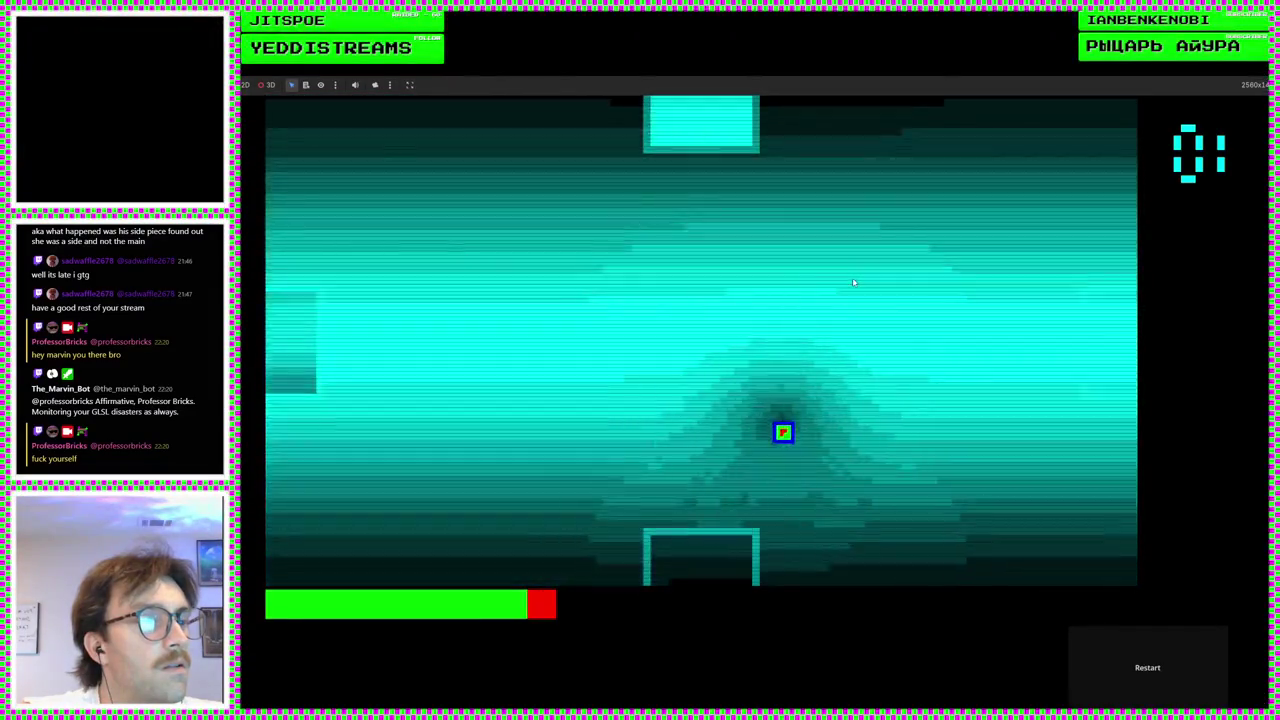
key(Right)
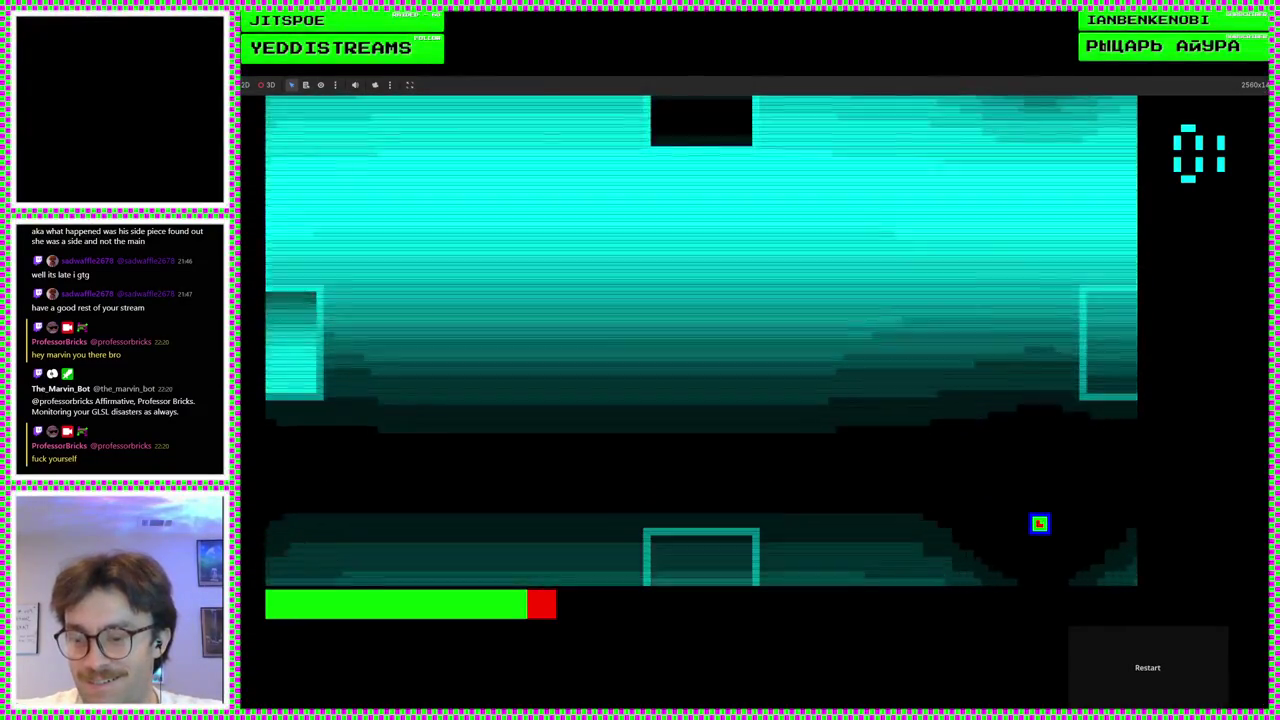
key(F8)
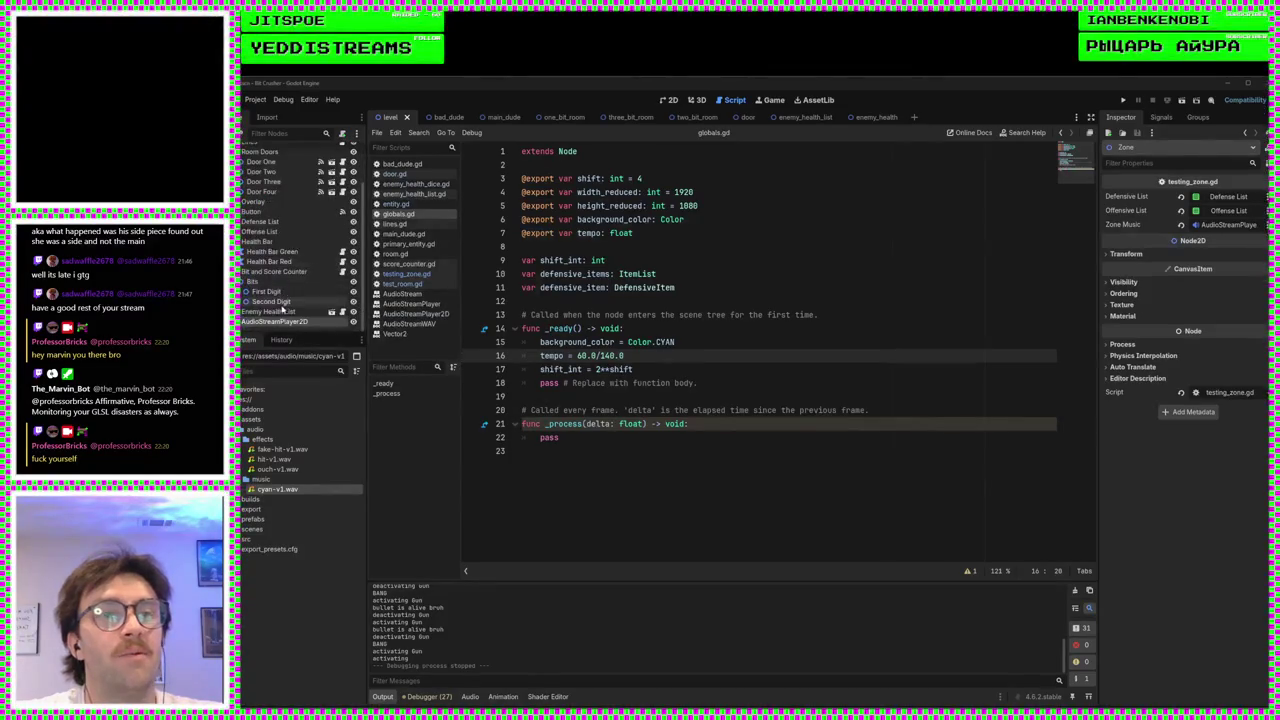
- Check the AudioStreamPlayer2D node's settings, stop the test run, and right-click that node
click(275, 312)
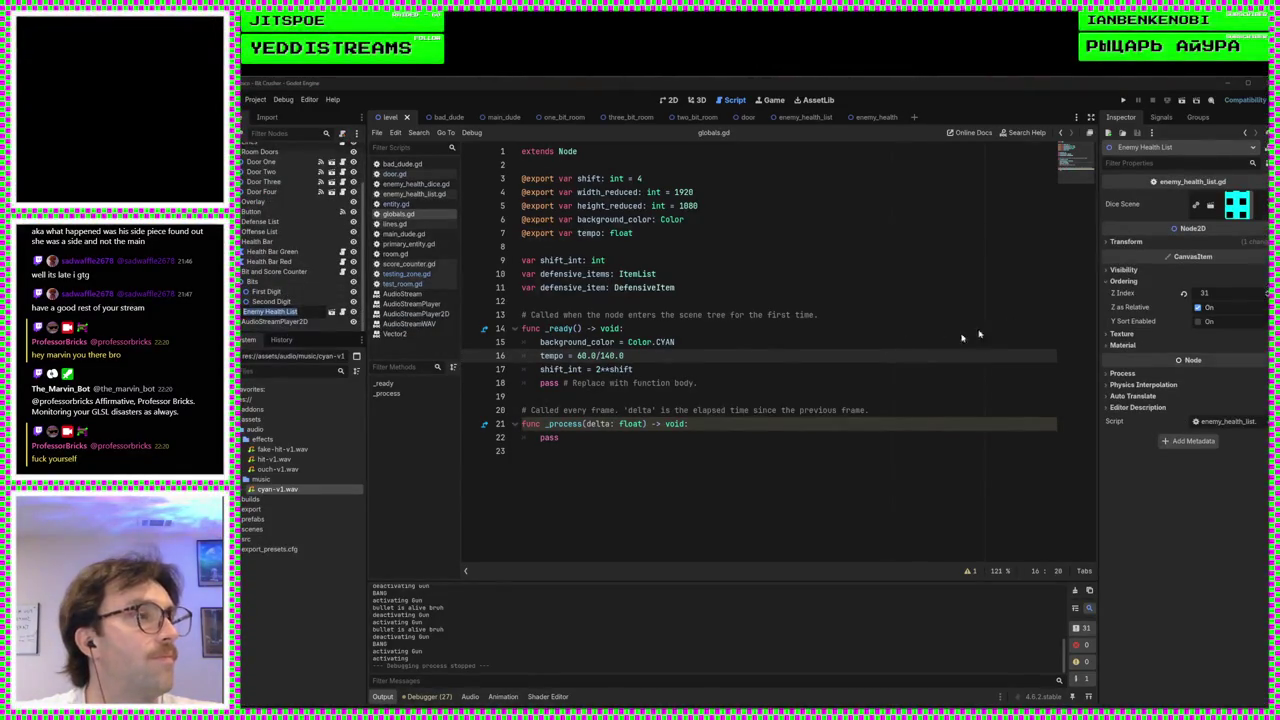
click(296, 324)
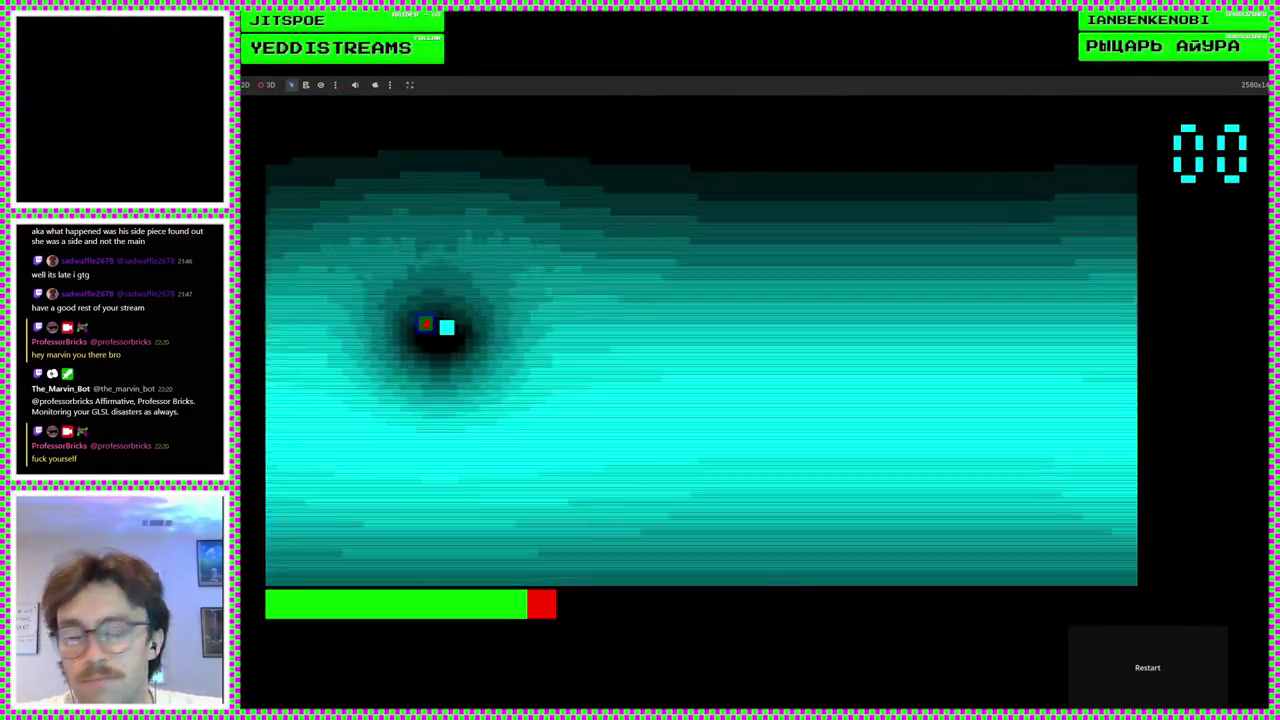
key(F8)
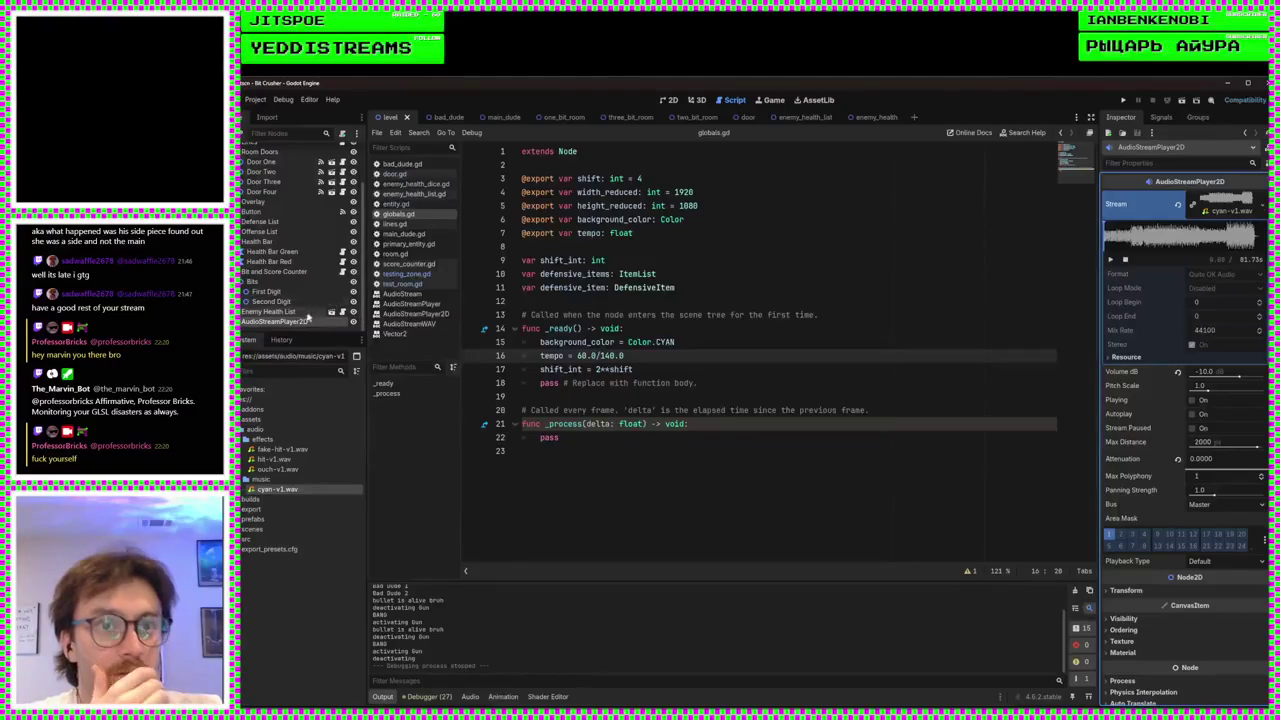
right_click(278, 322)
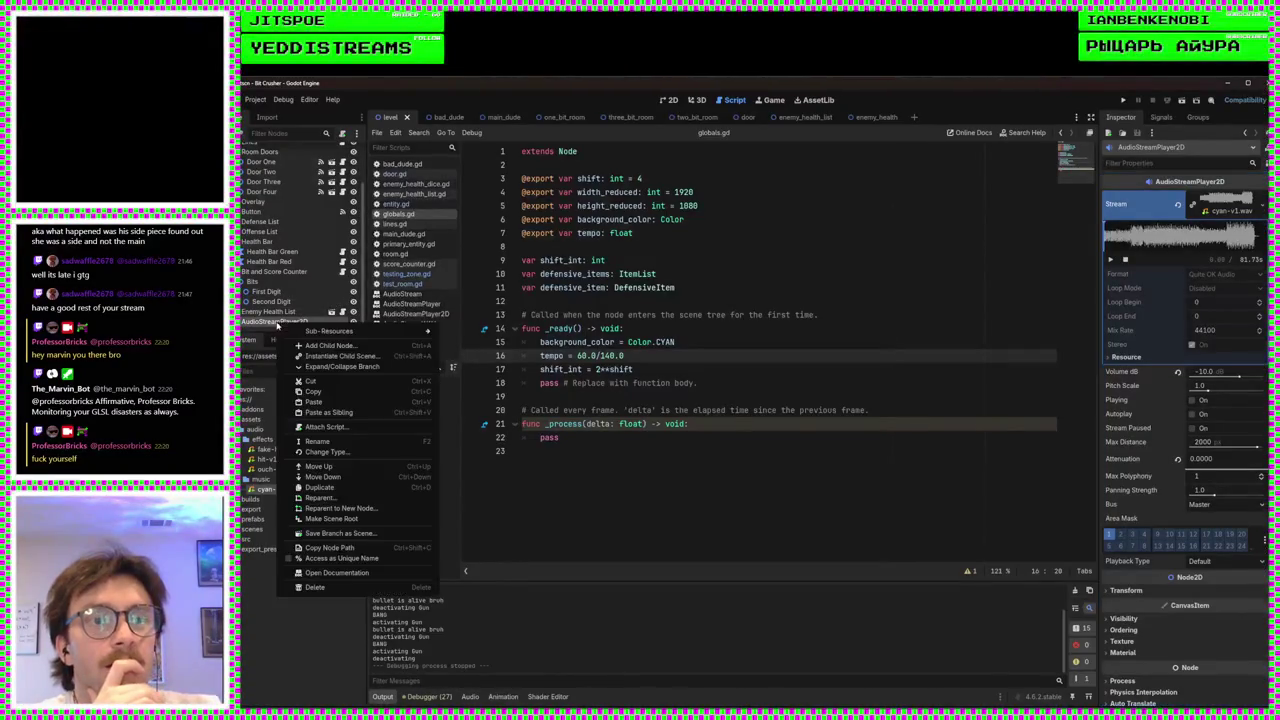
- Replace the AudioStreamPlayer2D with a new non-positional AudioStreamPlayer node
click(316, 348)
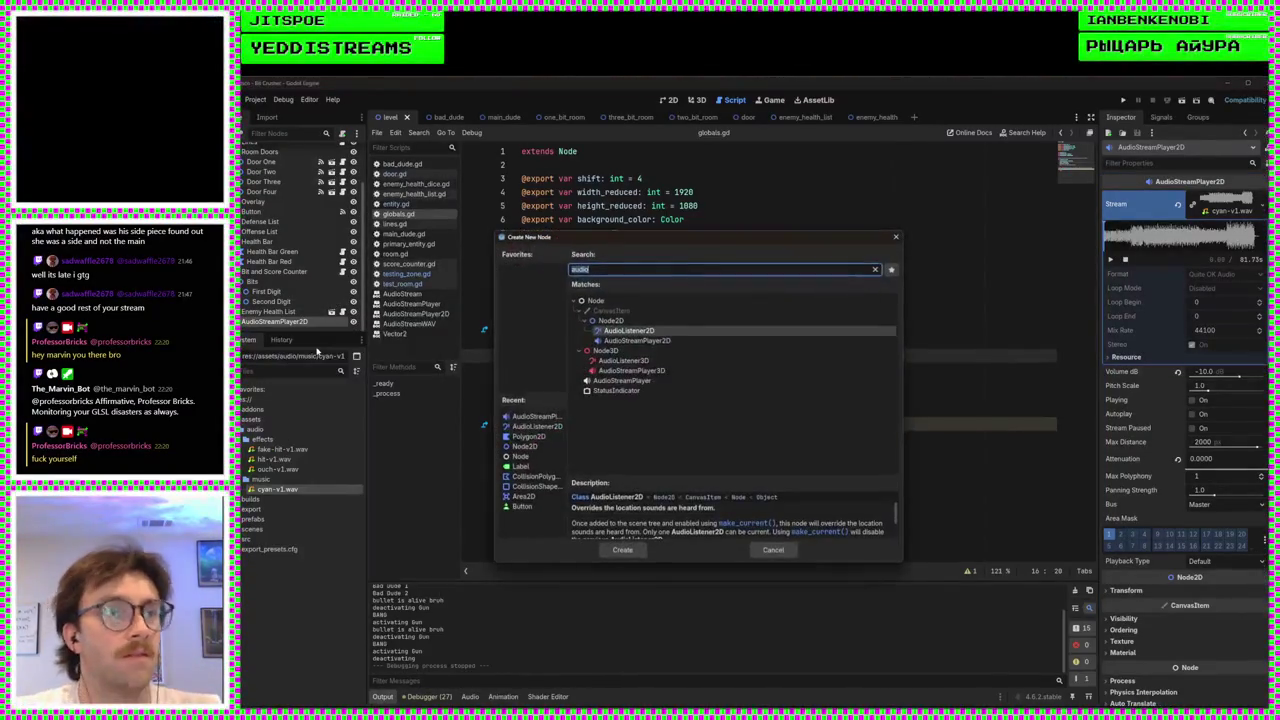
text(adi)
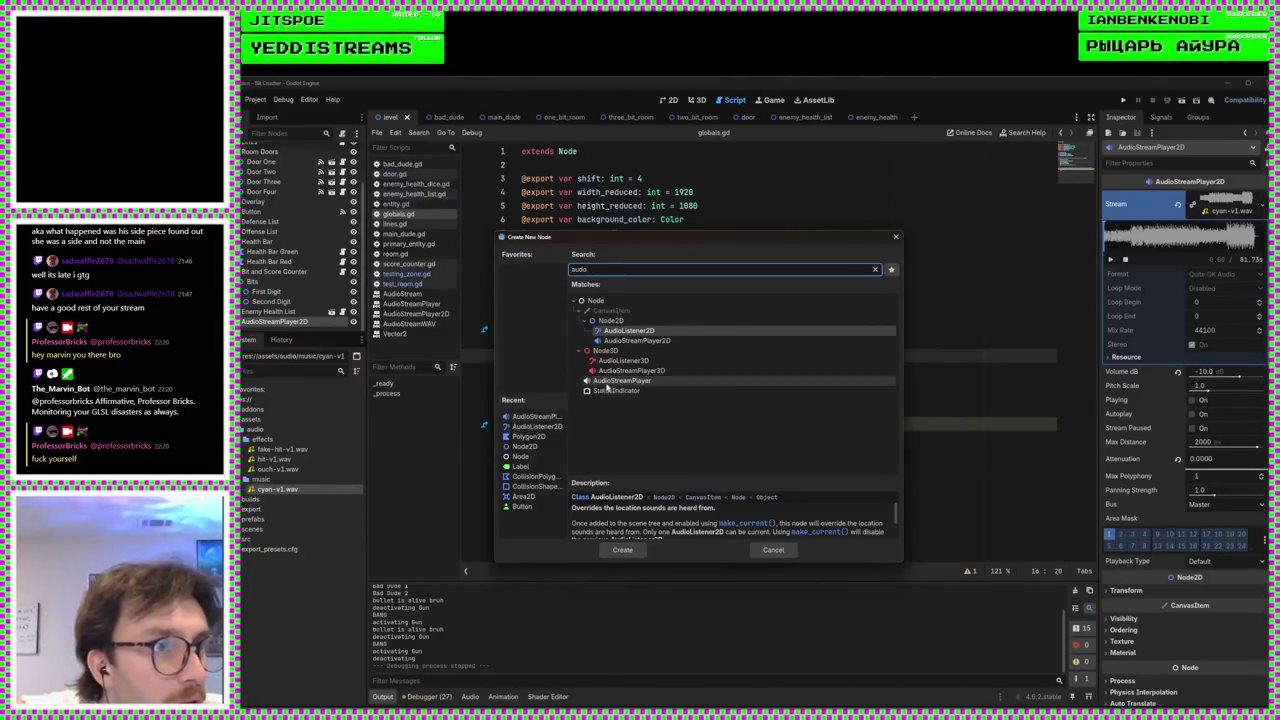
double_click(606, 382)
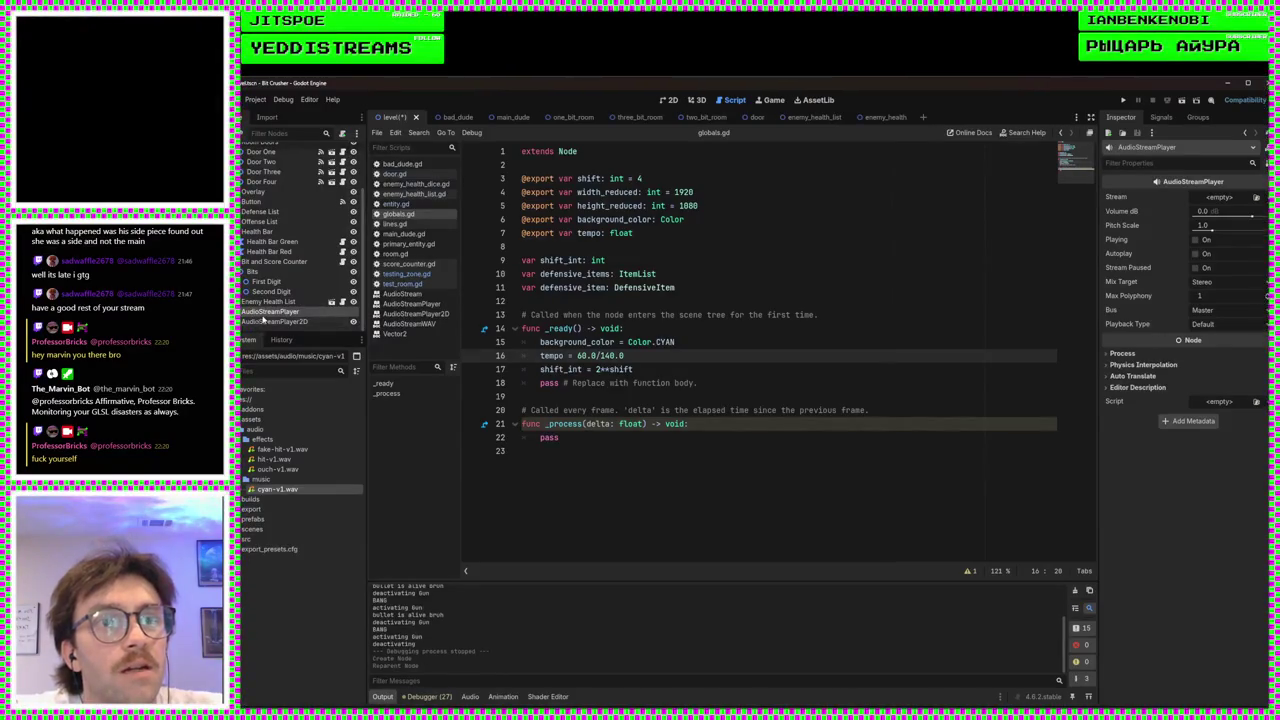
click(270, 321)
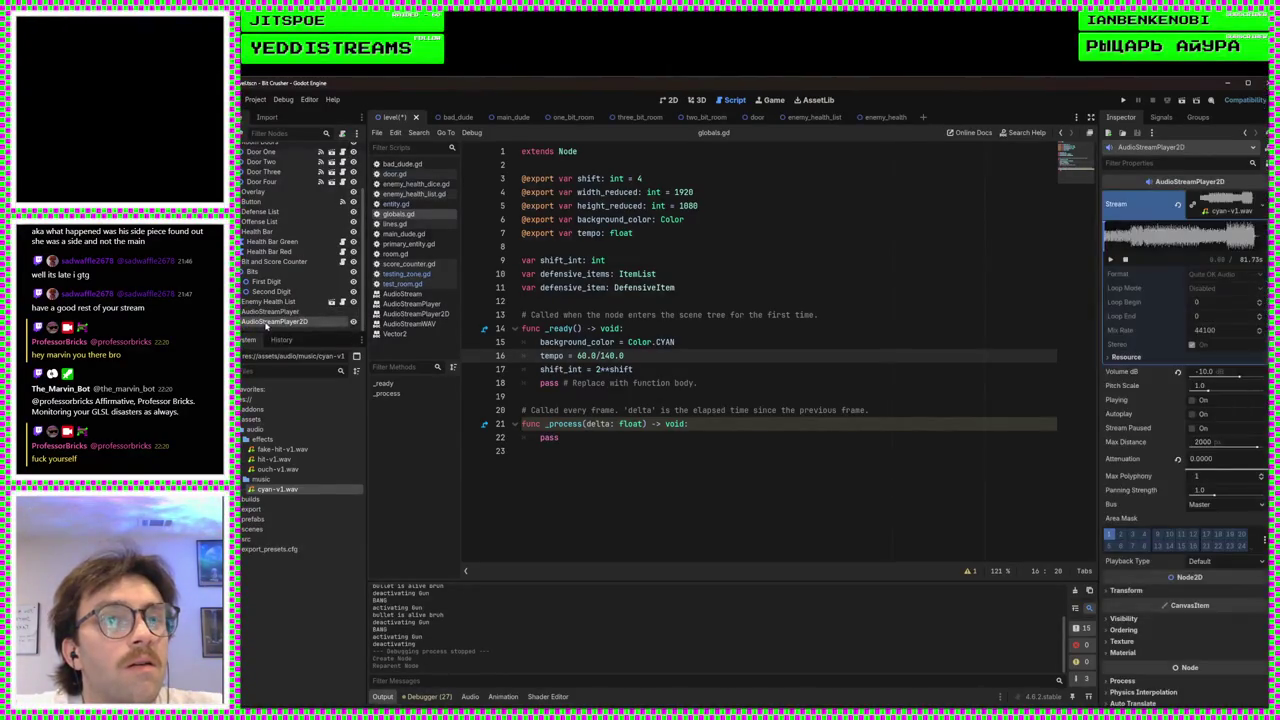
right_click(280, 323)
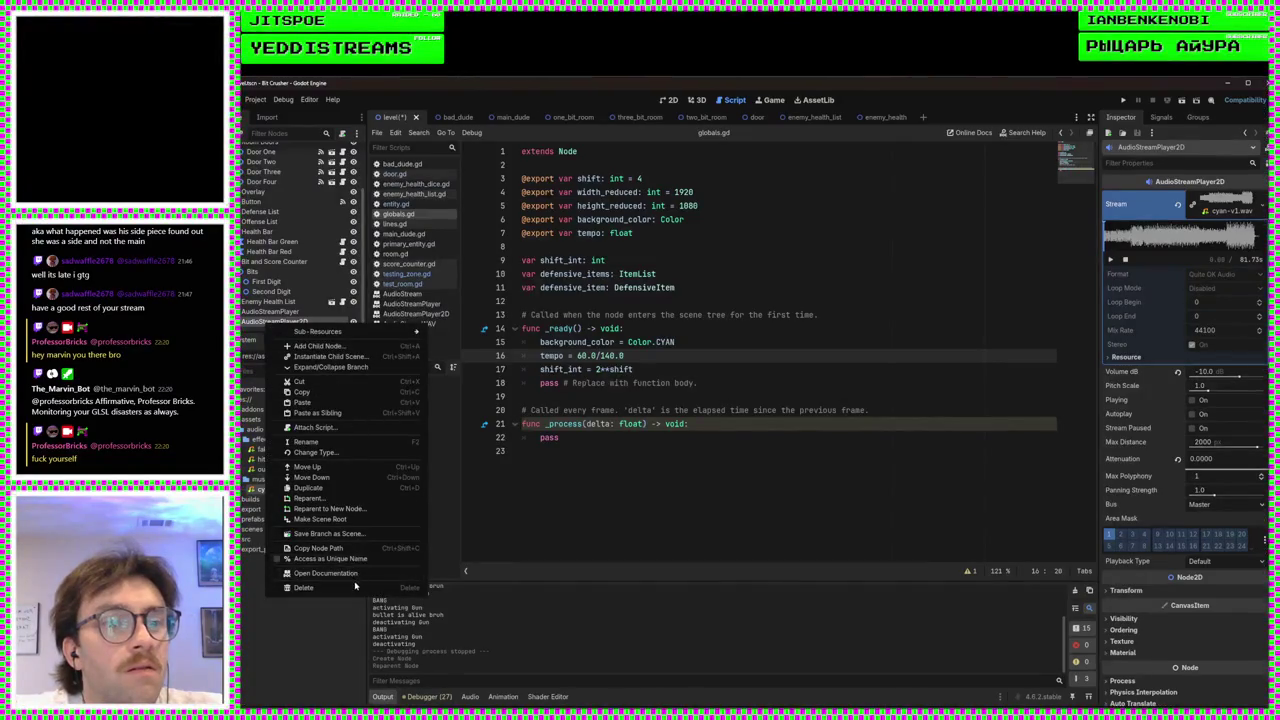
click(304, 588)
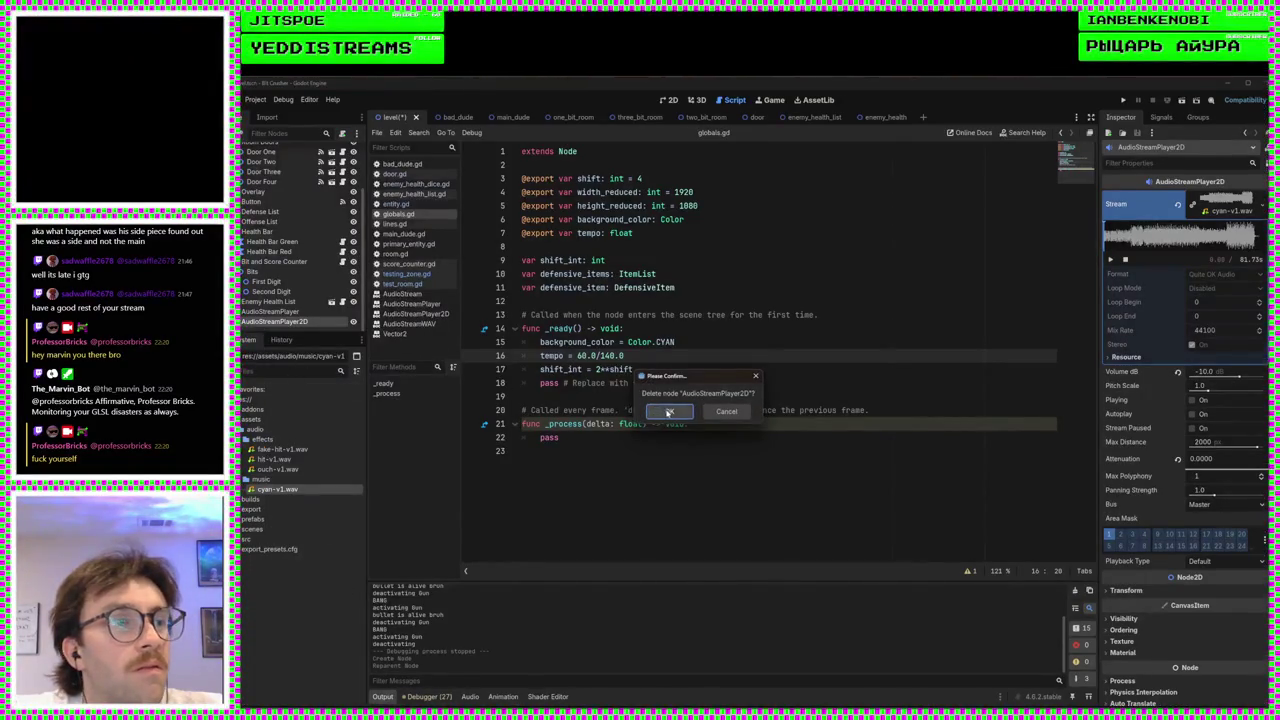
click(669, 412)
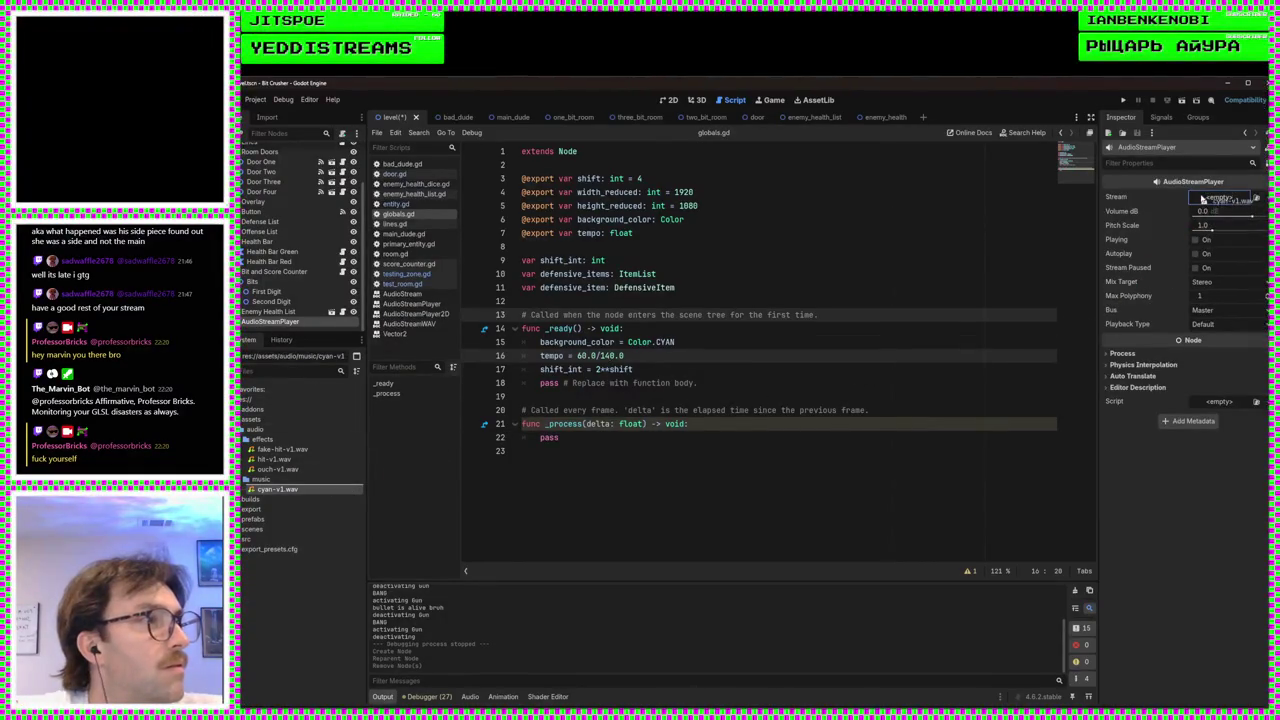
- Give the AudioStreamPlayer the cyan-v1.wav stream, assign it as Zone Music, save, and run the game
drag(1203, 198, 1205, 200)
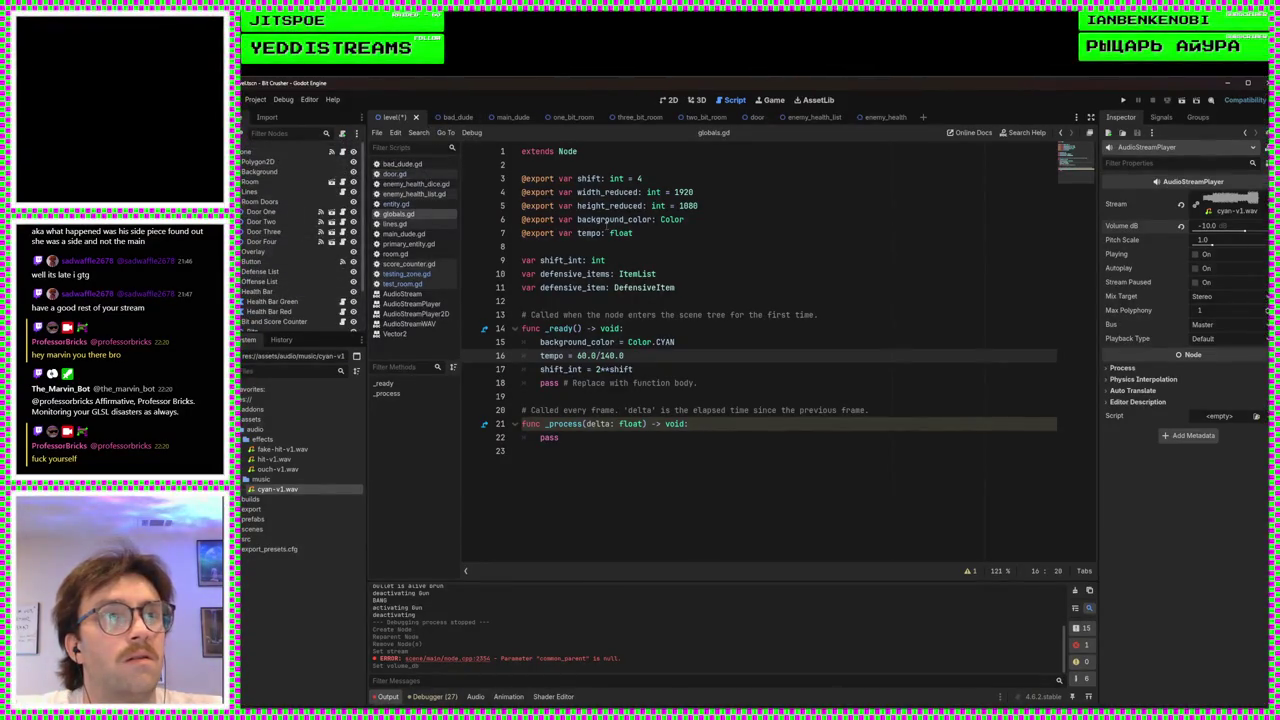
click(410, 274)
scroll(657, 238, up, 20)
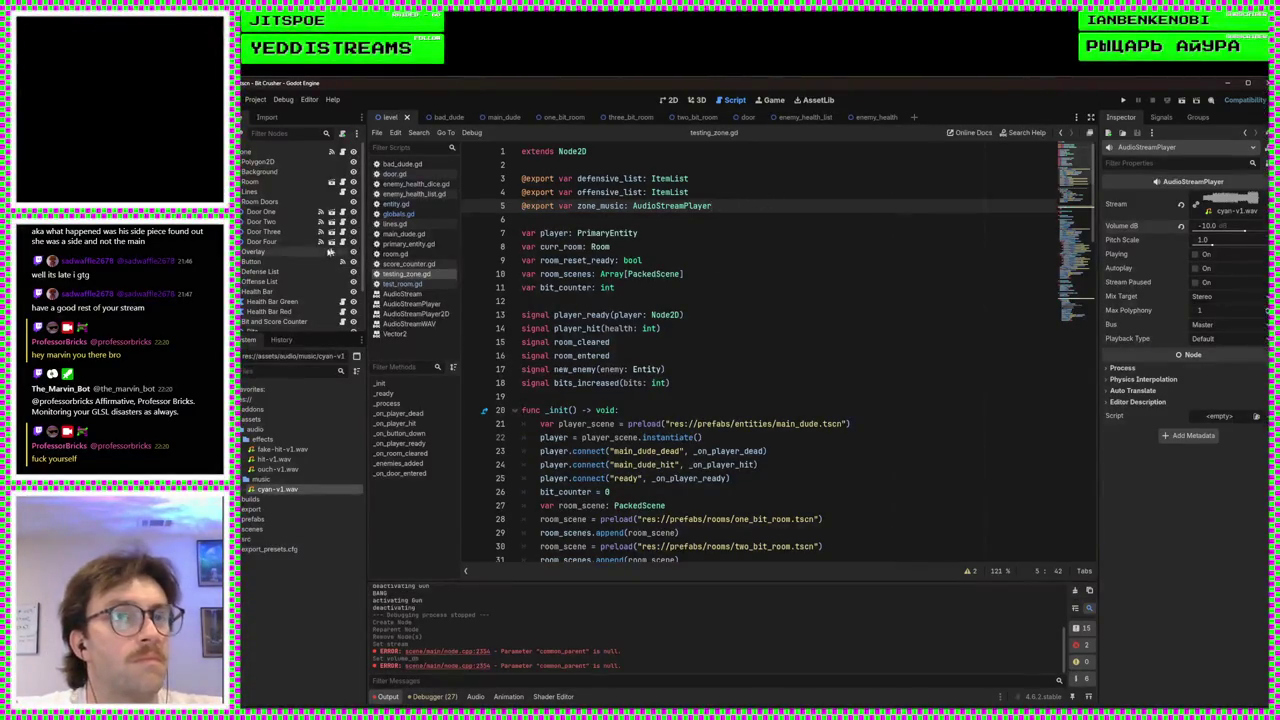
click(670, 102)
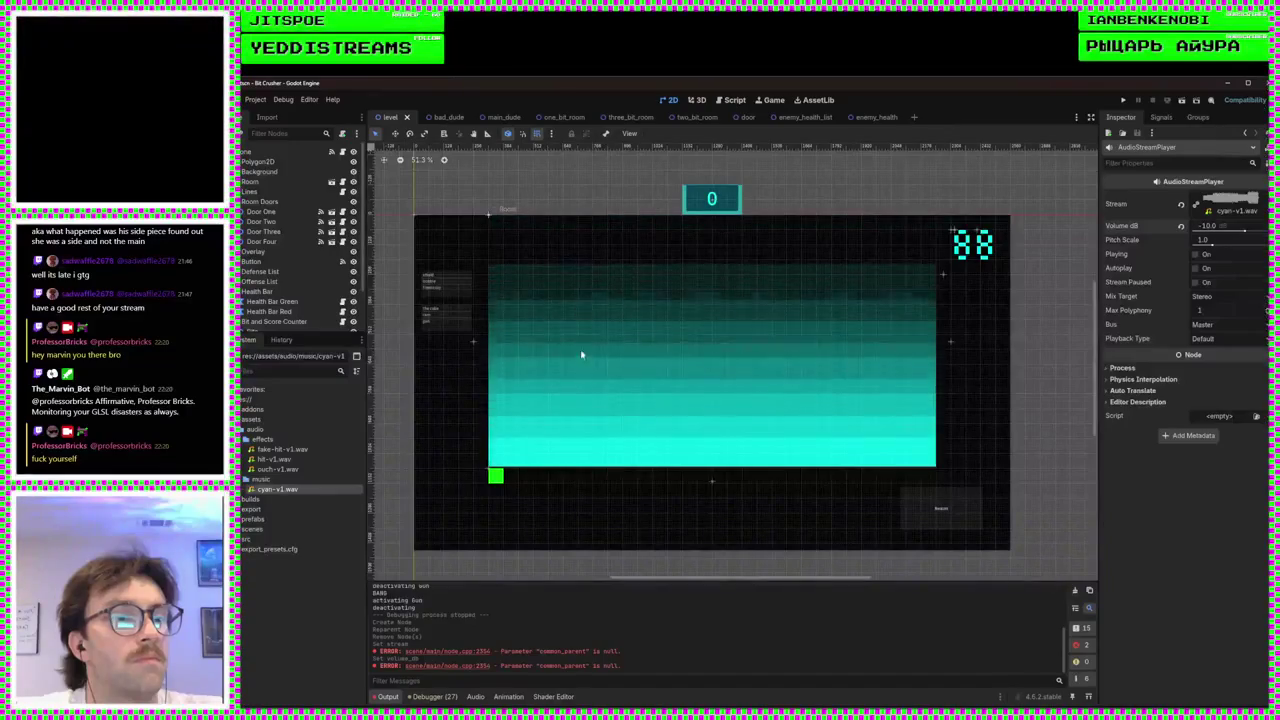
click(252, 151)
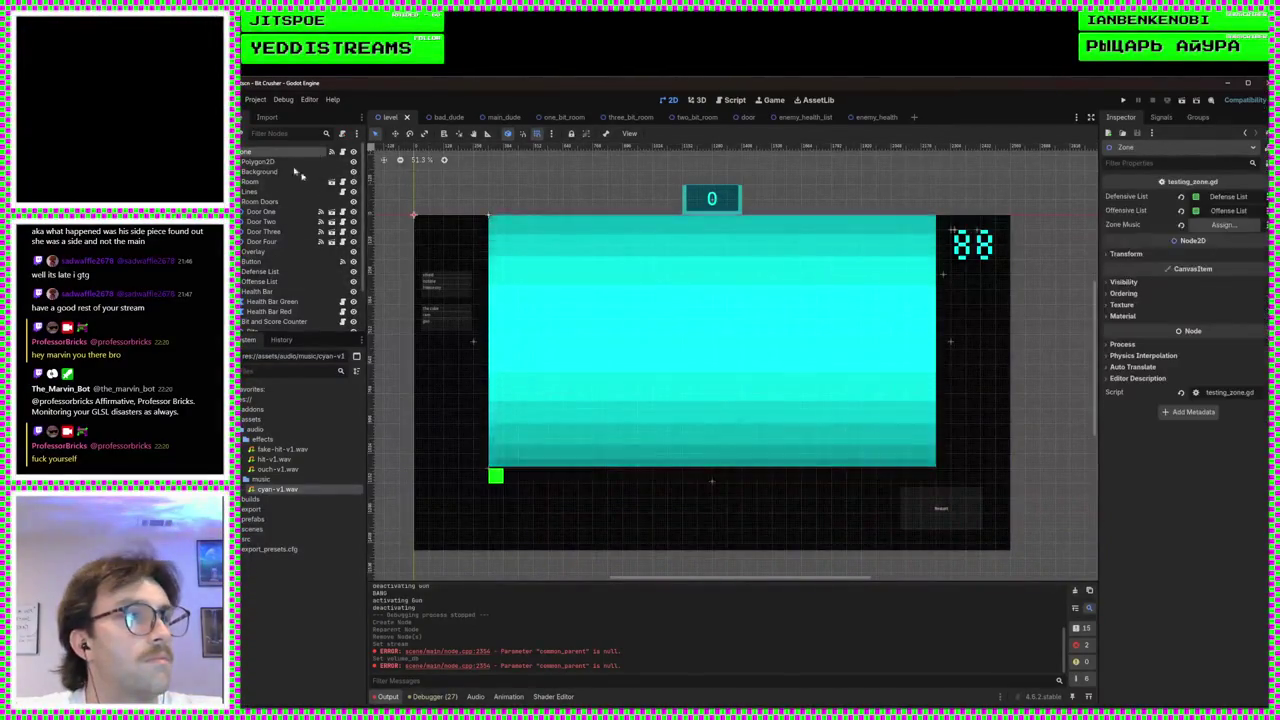
scroll(260, 250, down, 2)
drag(268, 321, 1218, 226)
key(ctrl+s)
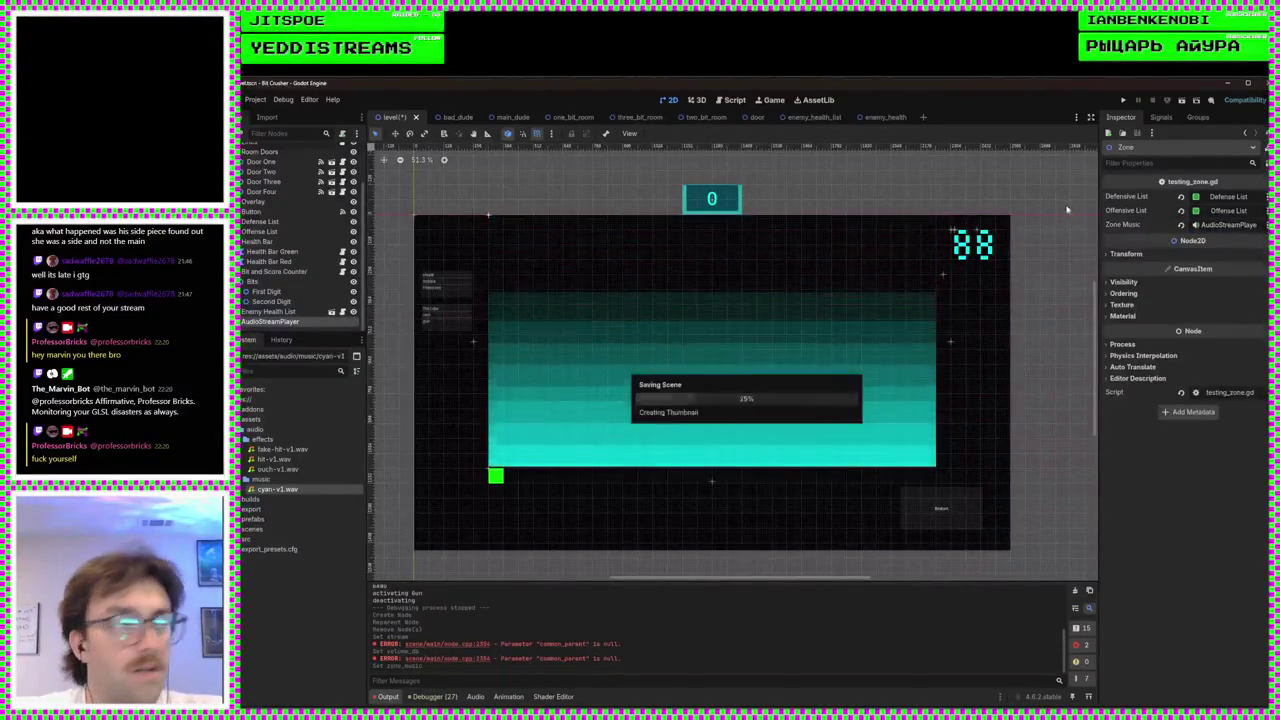
click(1122, 100)
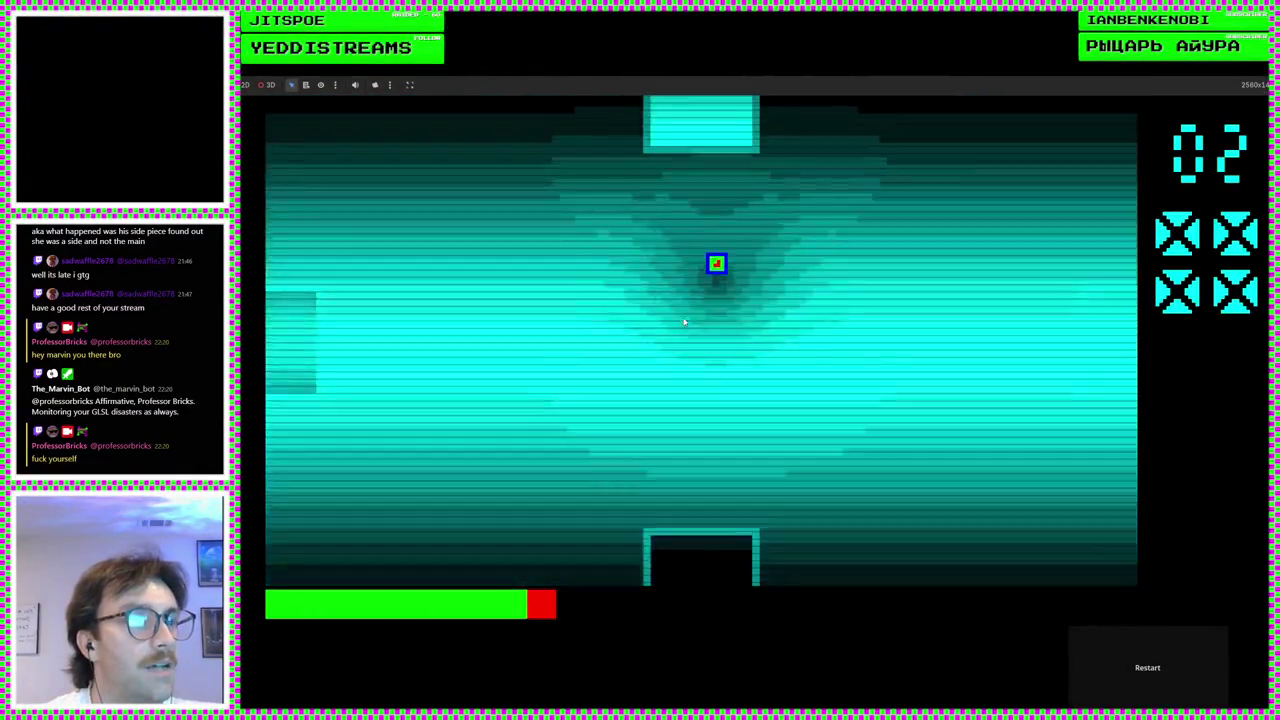
- Steer the player around the level with the arrow keys, clearing enemies until the score reaches 07
key(Up)
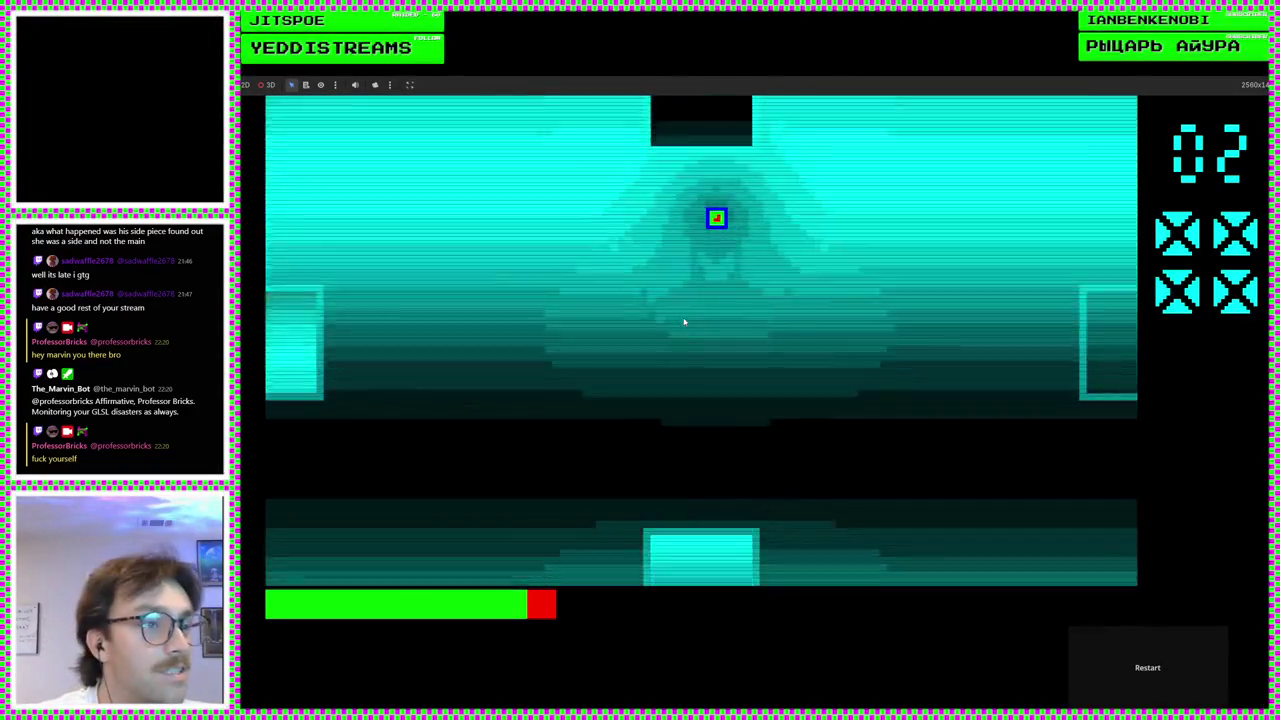
key(Left)
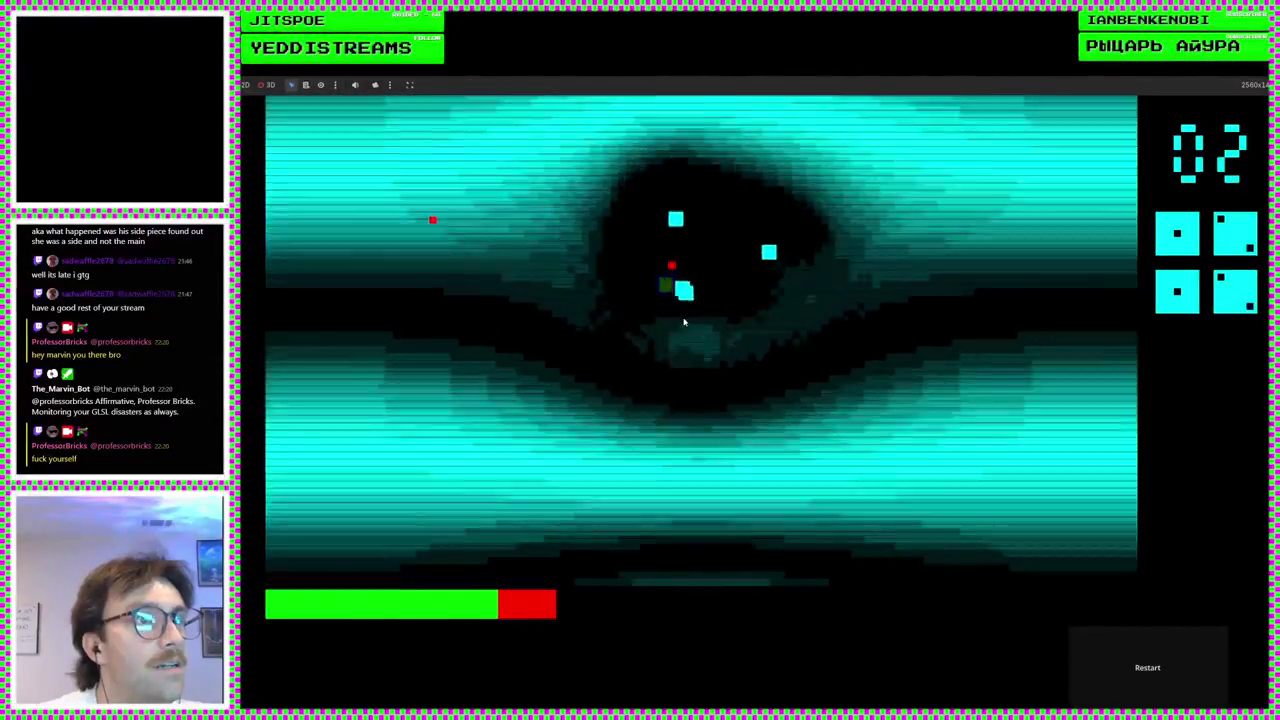
key(Left)
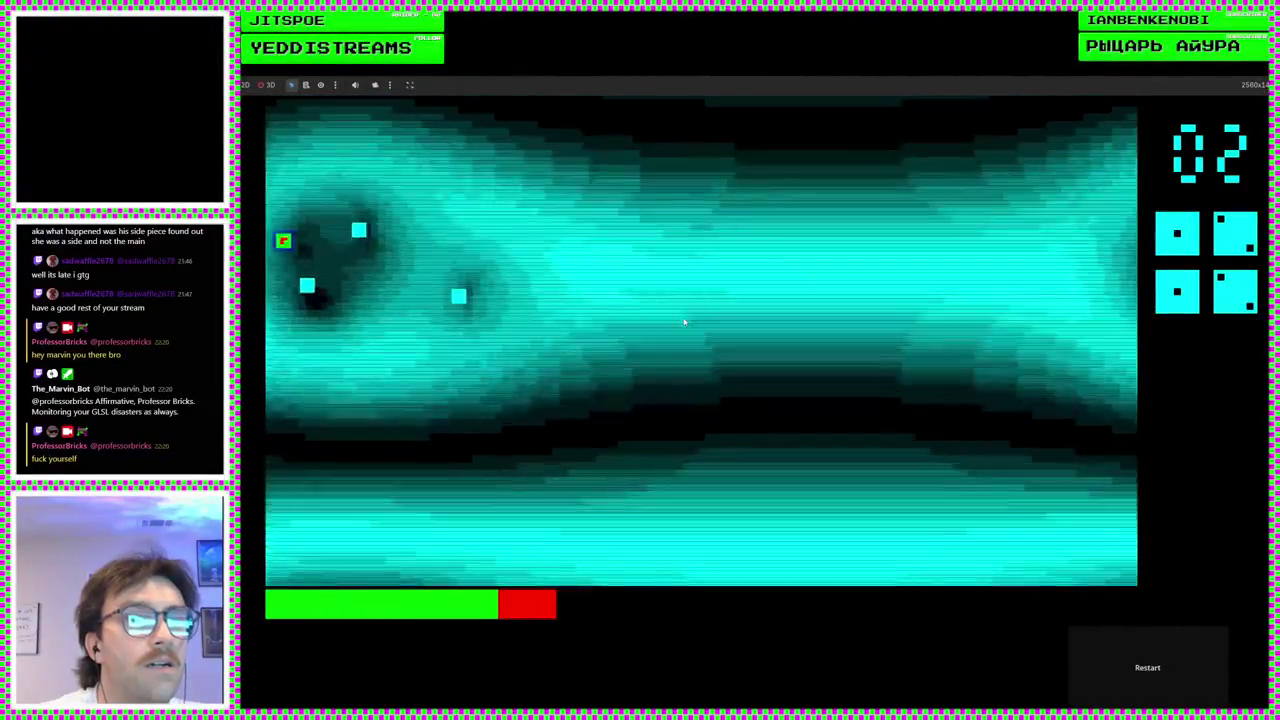
key(Left)
key(Down)
key(Down)
key(Right)
key(Up)
key(Right)
key(Up)
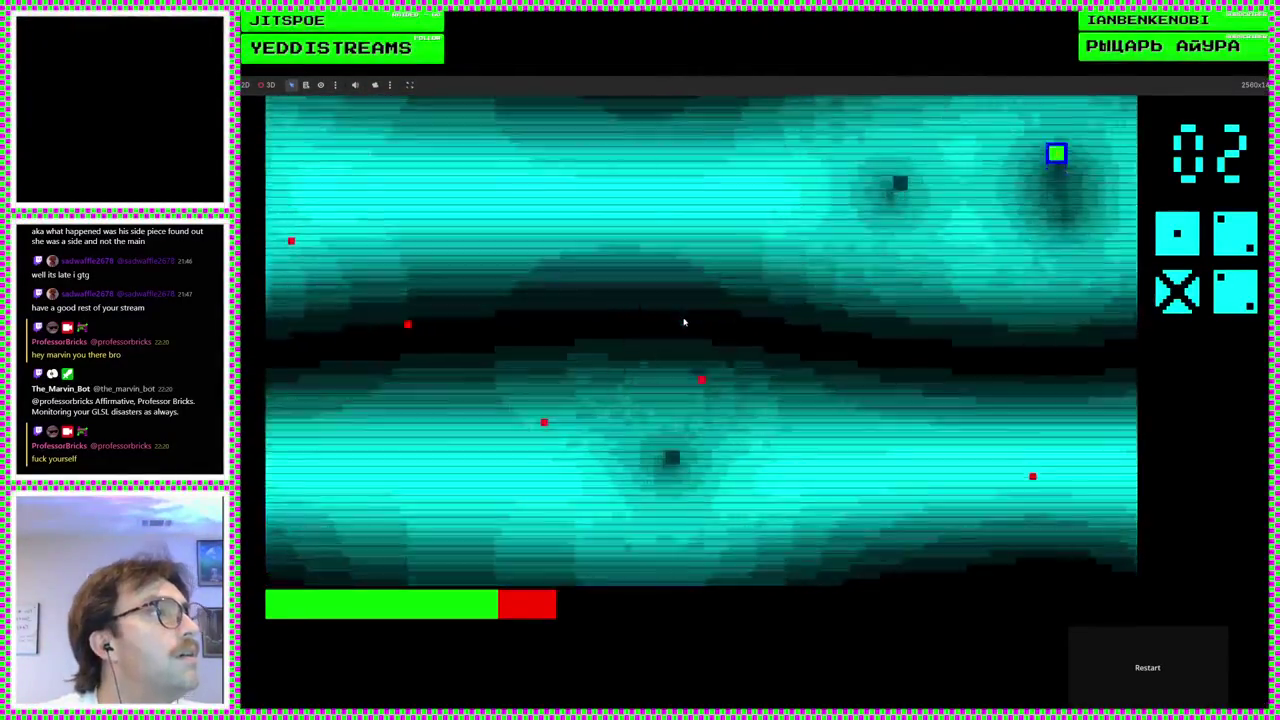
key(Left)
key(Up)
key(Right)
key(Down)
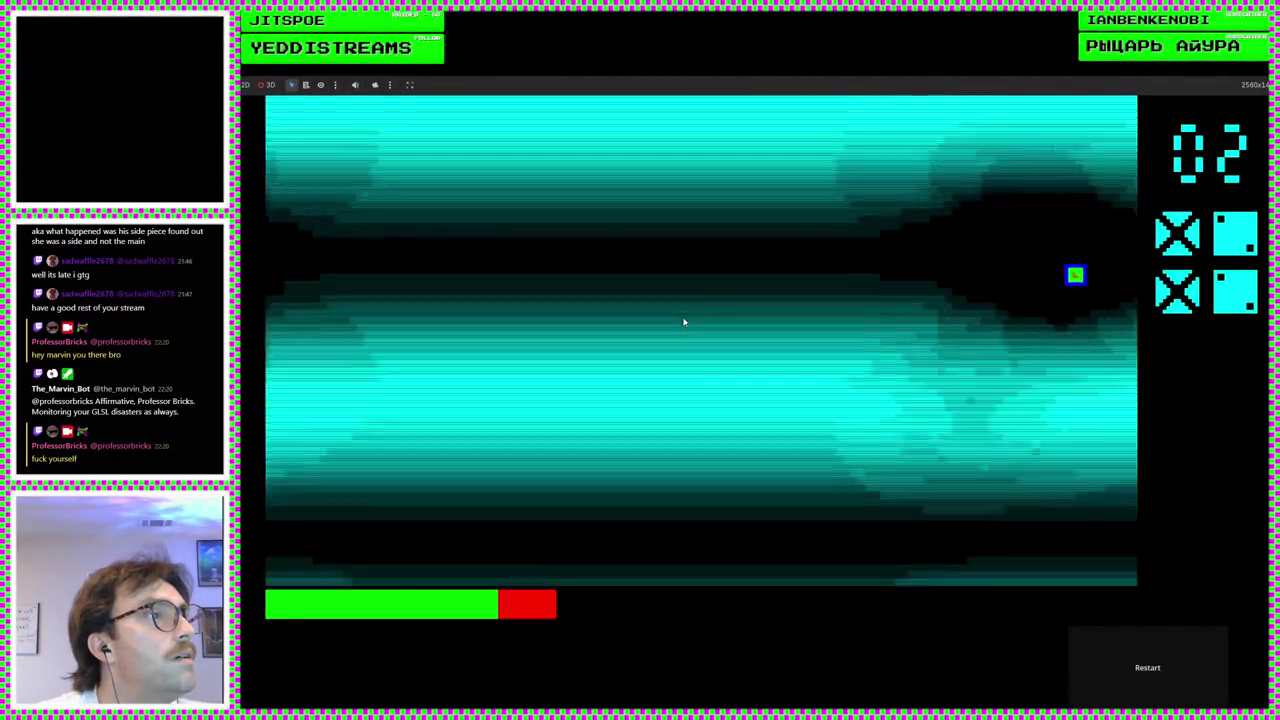
key(Left)
key(Left)
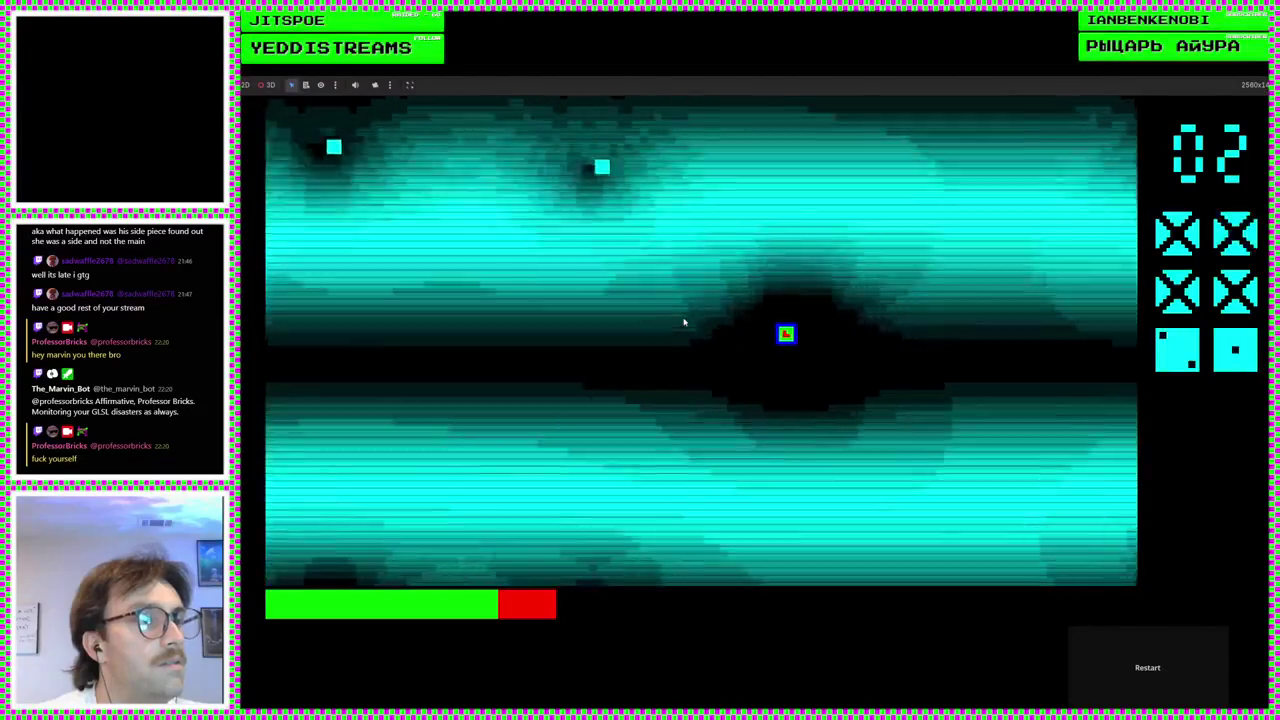
key(Right)
key(Up)
key(Down)
key(Left)
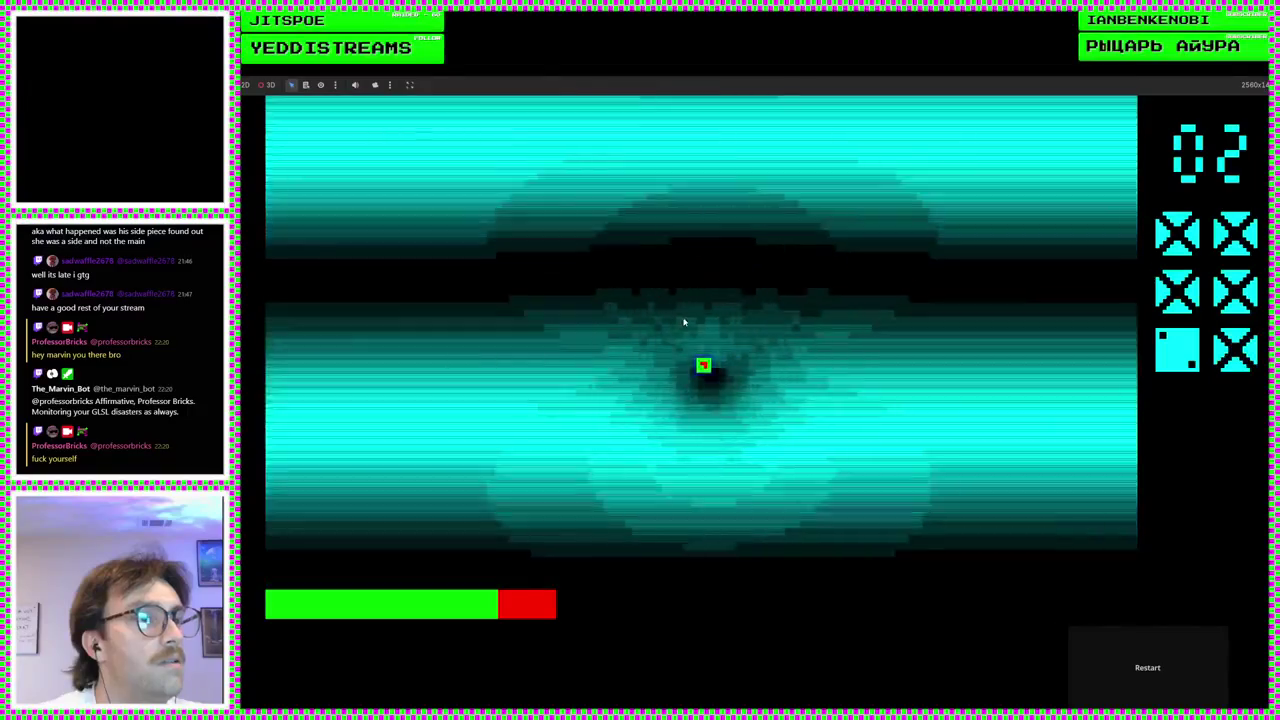
key(Up)
key(Up)
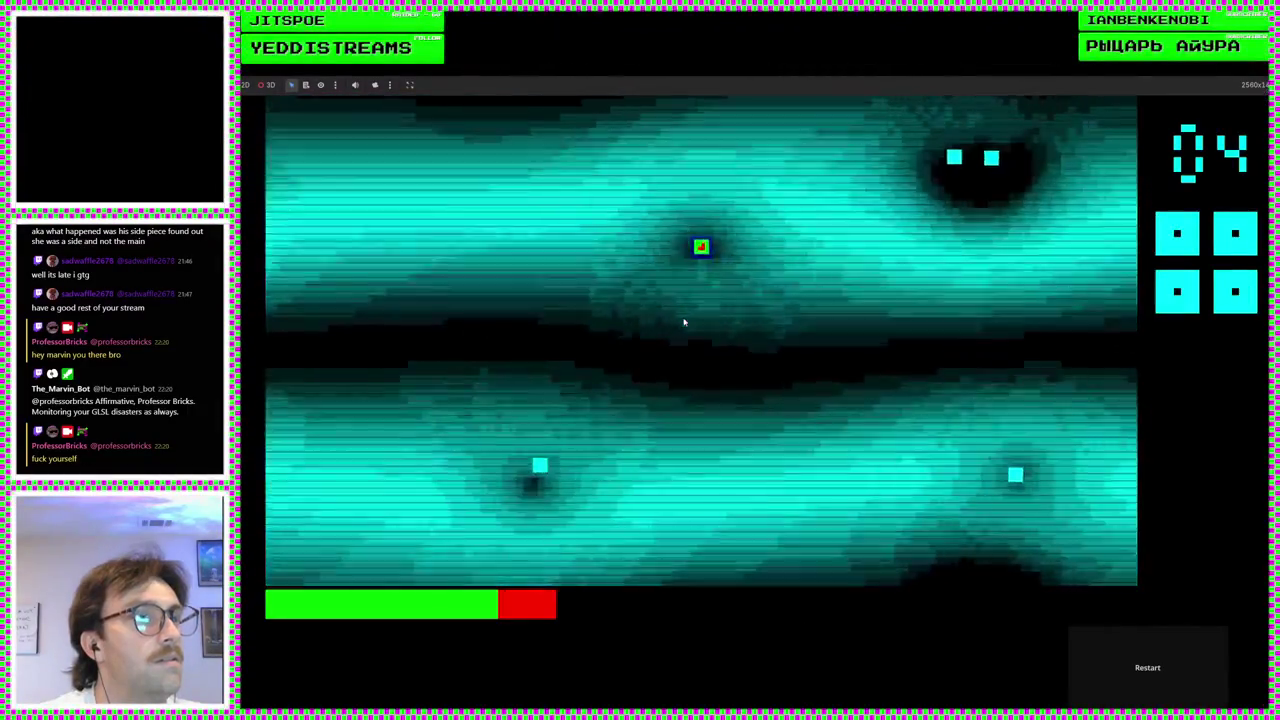
key(Up)
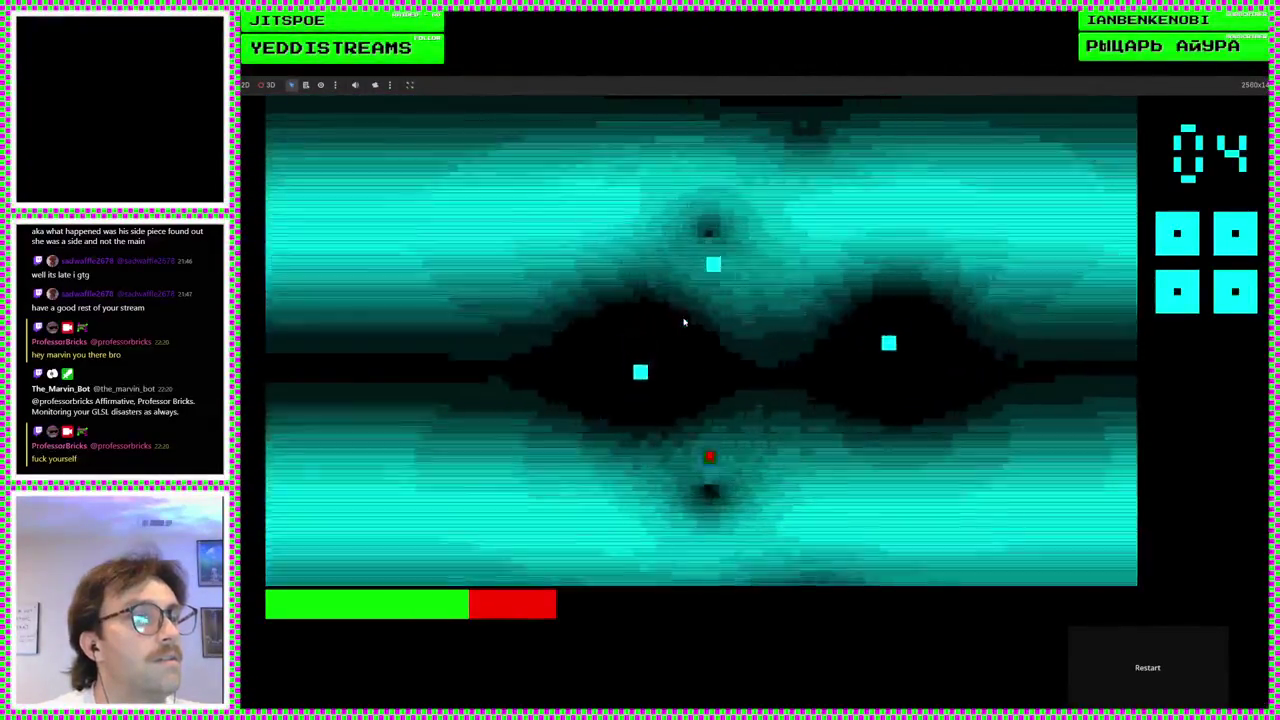
key(Right)
key(Down)
key(Right)
key(Down)
key(Up)
key(Left)
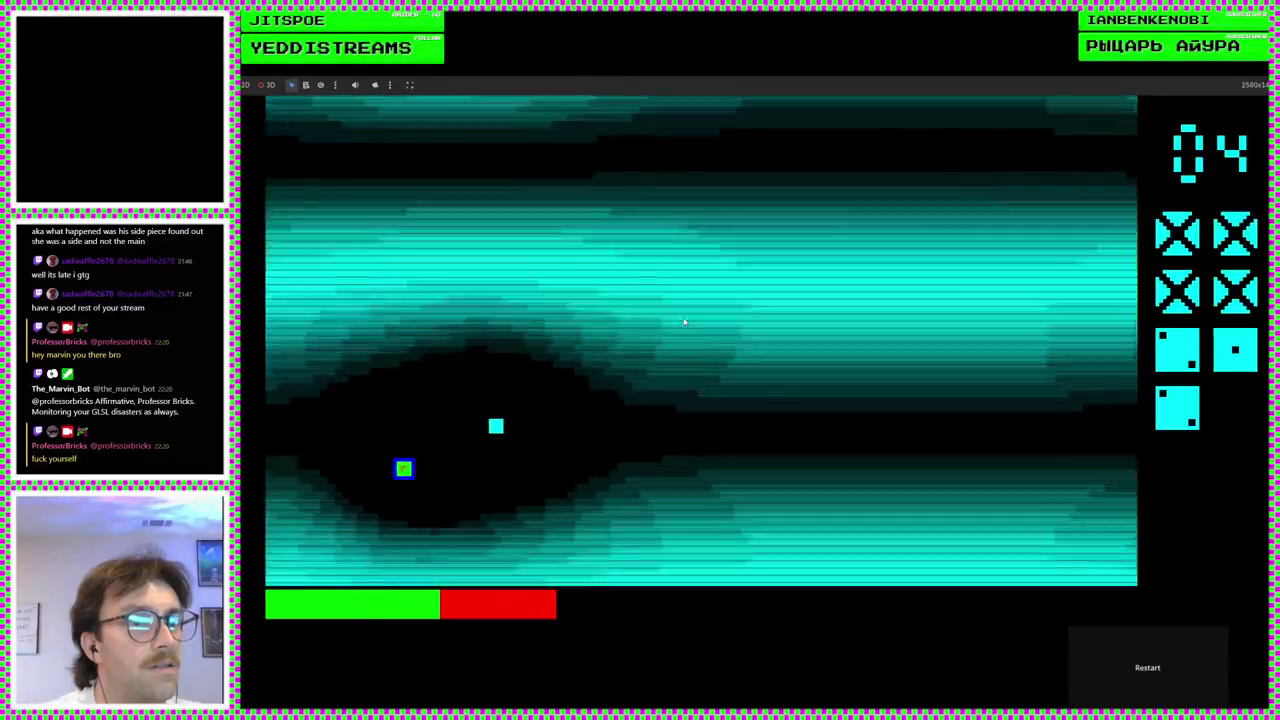
key(Down)
key(Right)
key(Up)
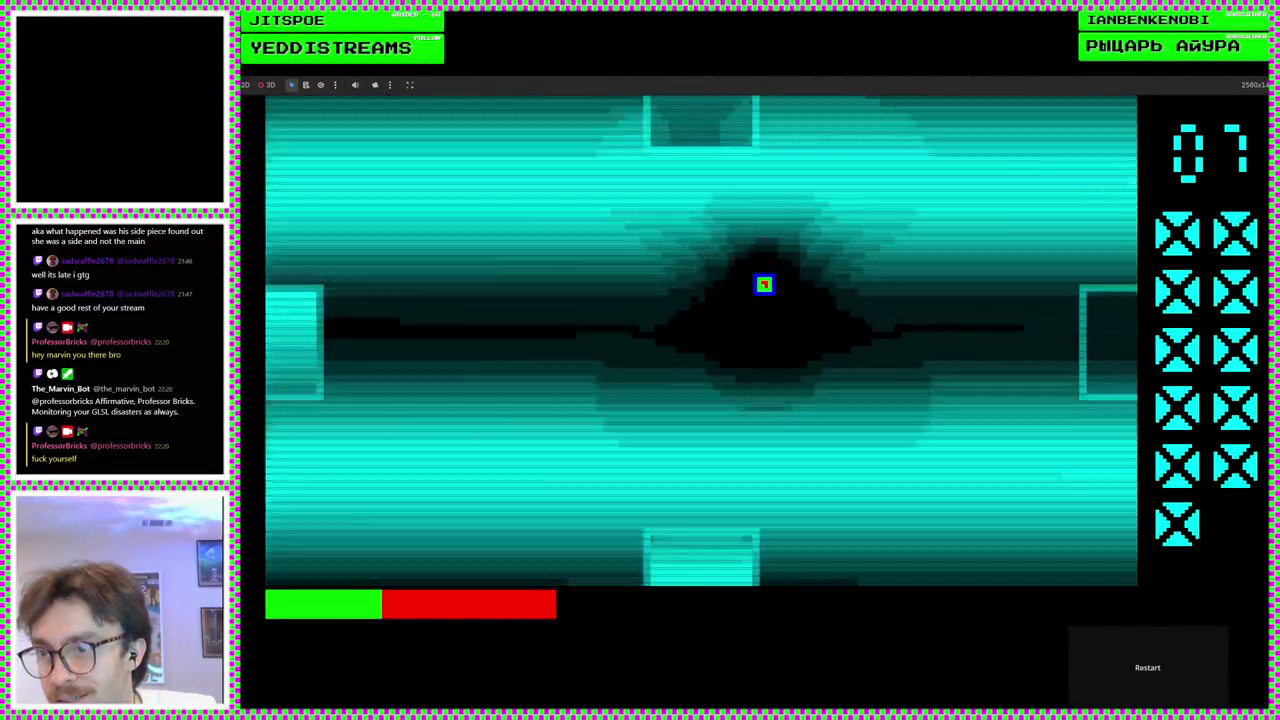
- Move the player left twice more, stop the game with F8, and switch to Obsidian
key(Left)
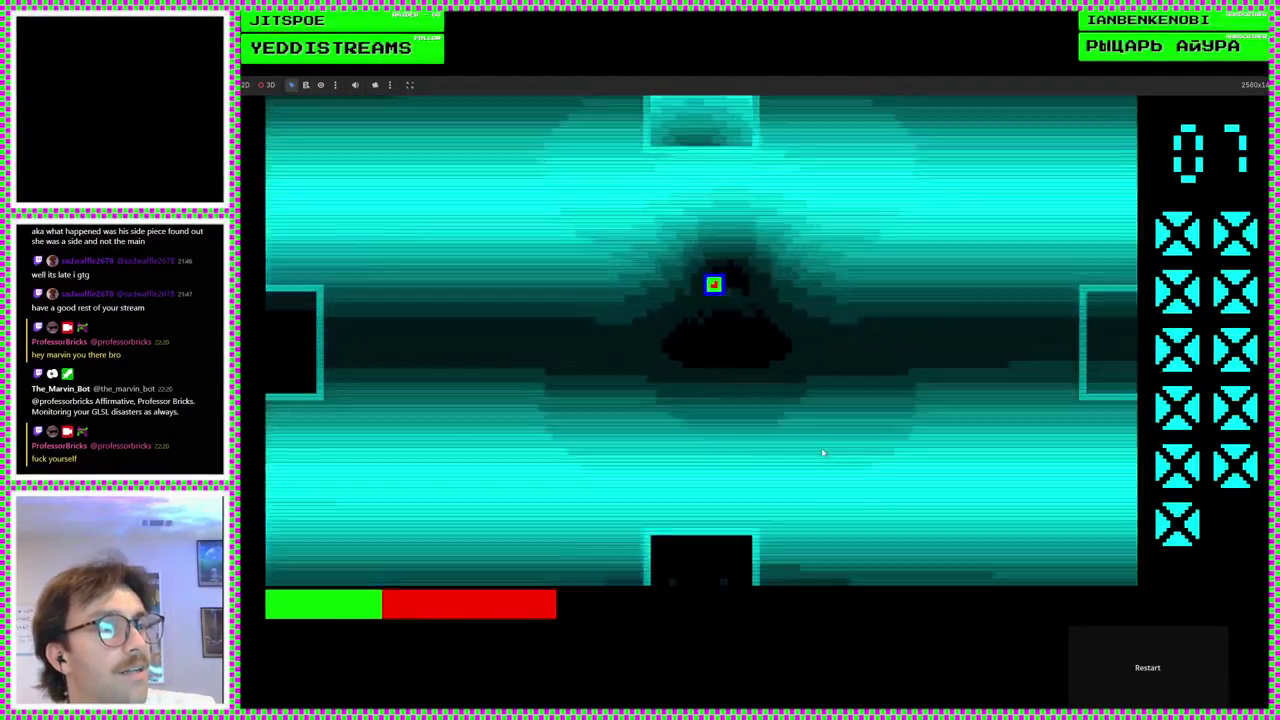
key(Left)
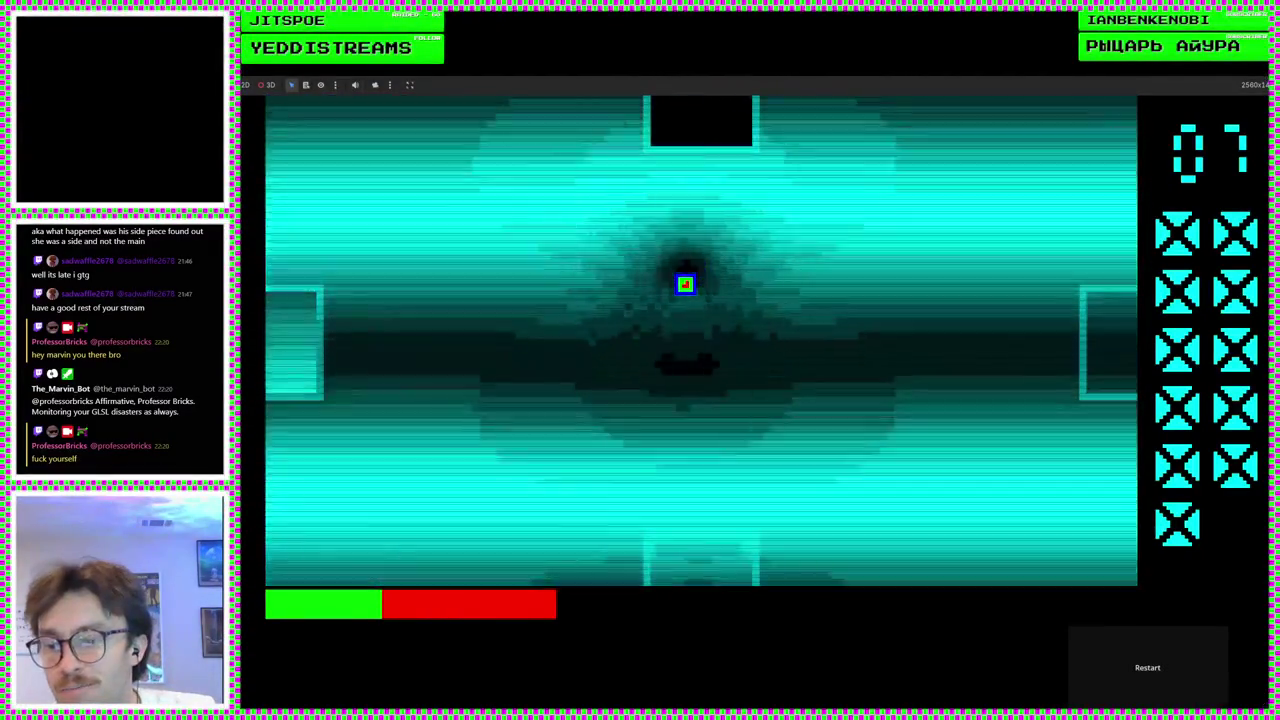
key(F8)
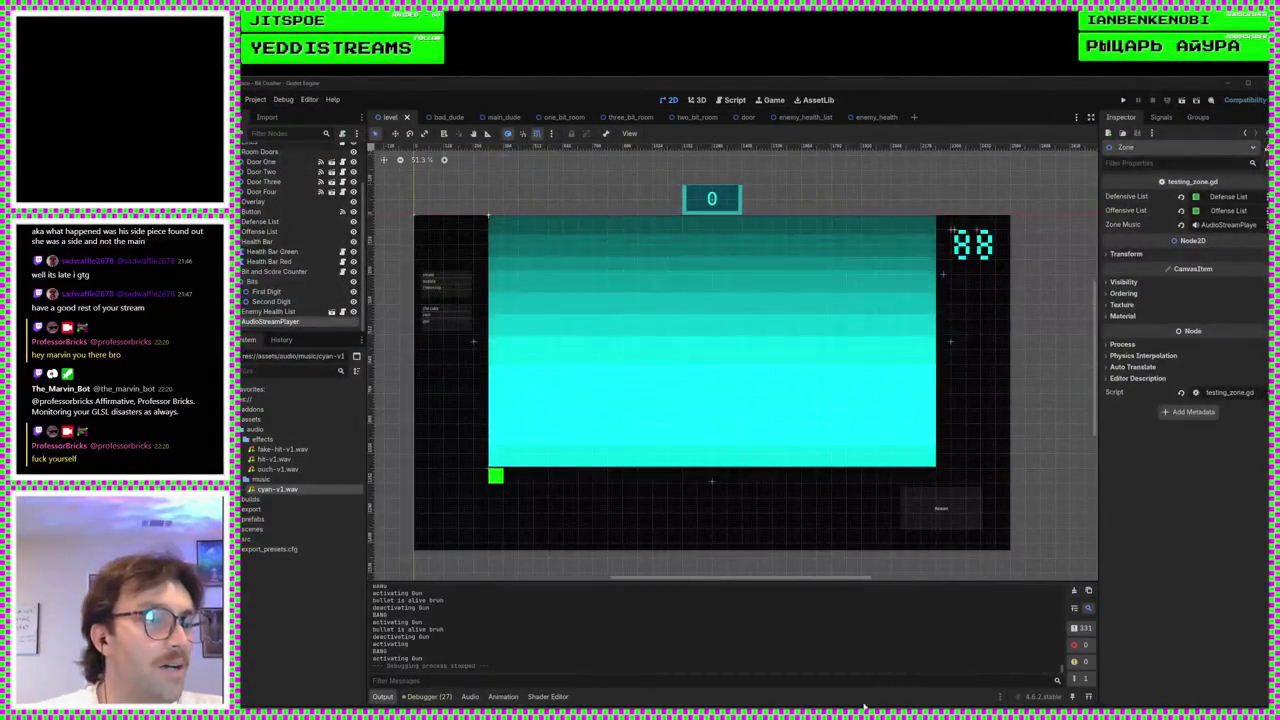
key(alt+Tab)
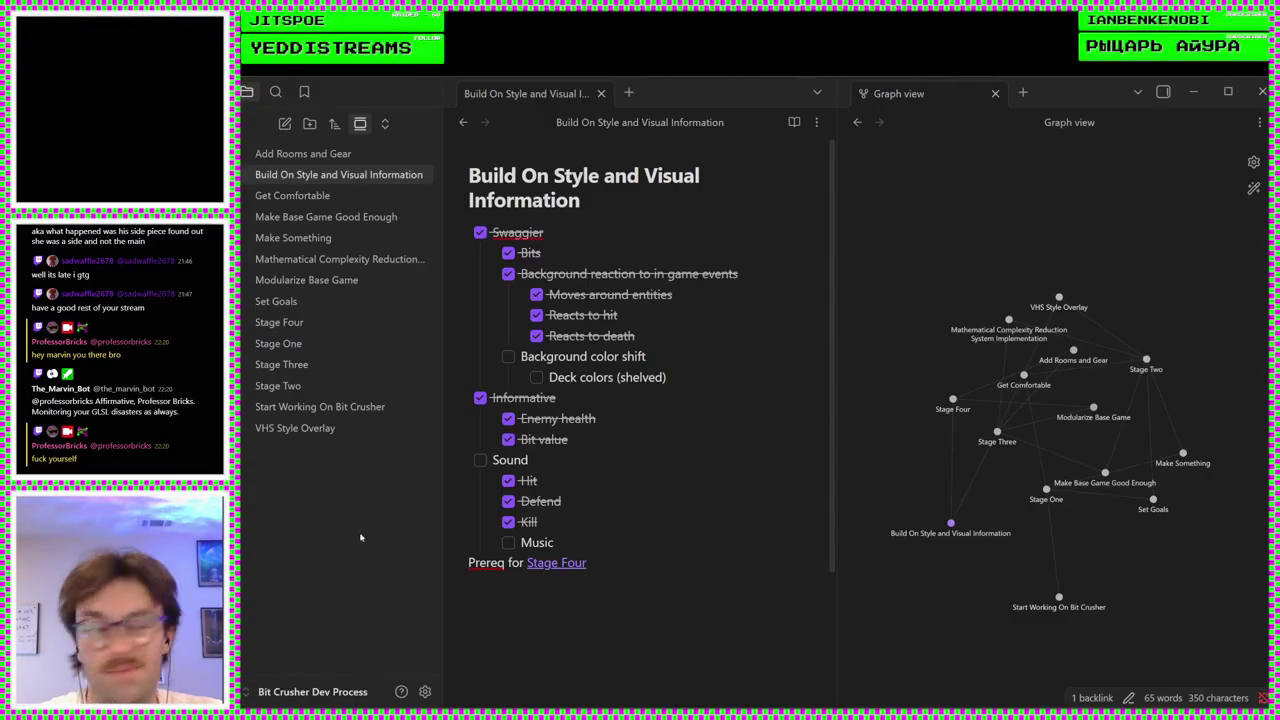
- Tick the Music task, glance at the Add Rooms and Gear and Modularize Base Game notes, then return
click(508, 543)
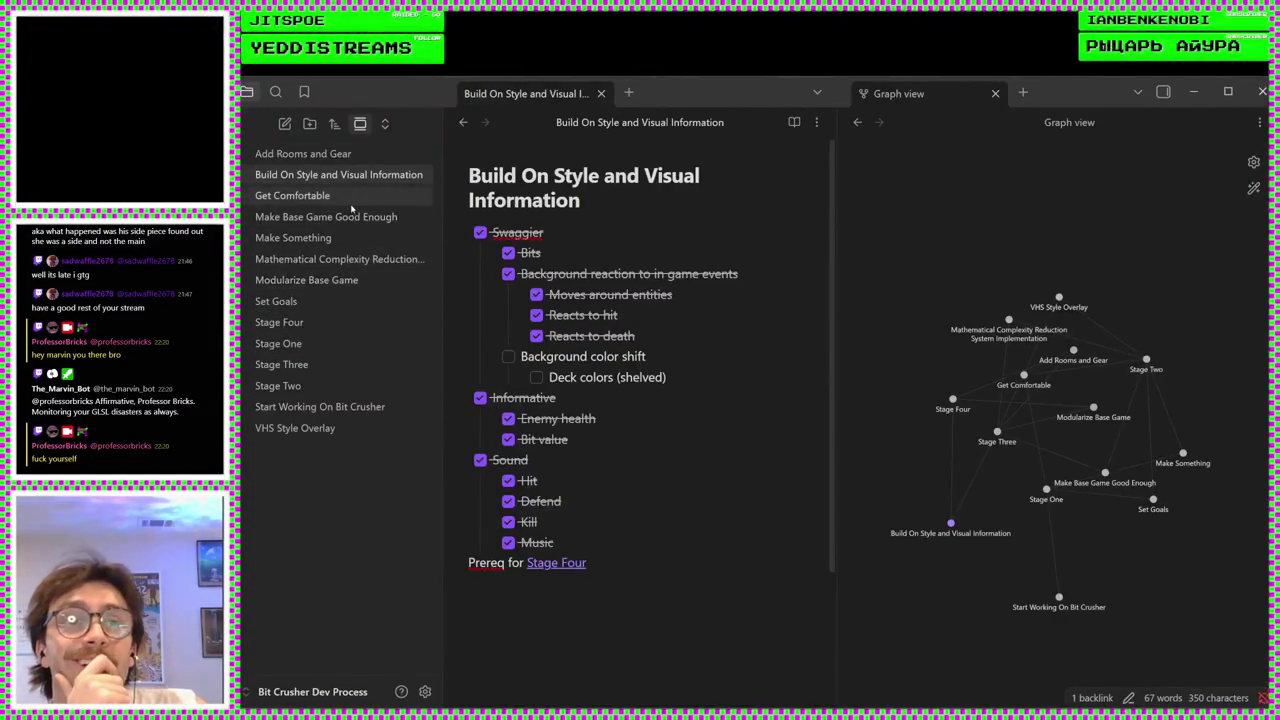
click(350, 157)
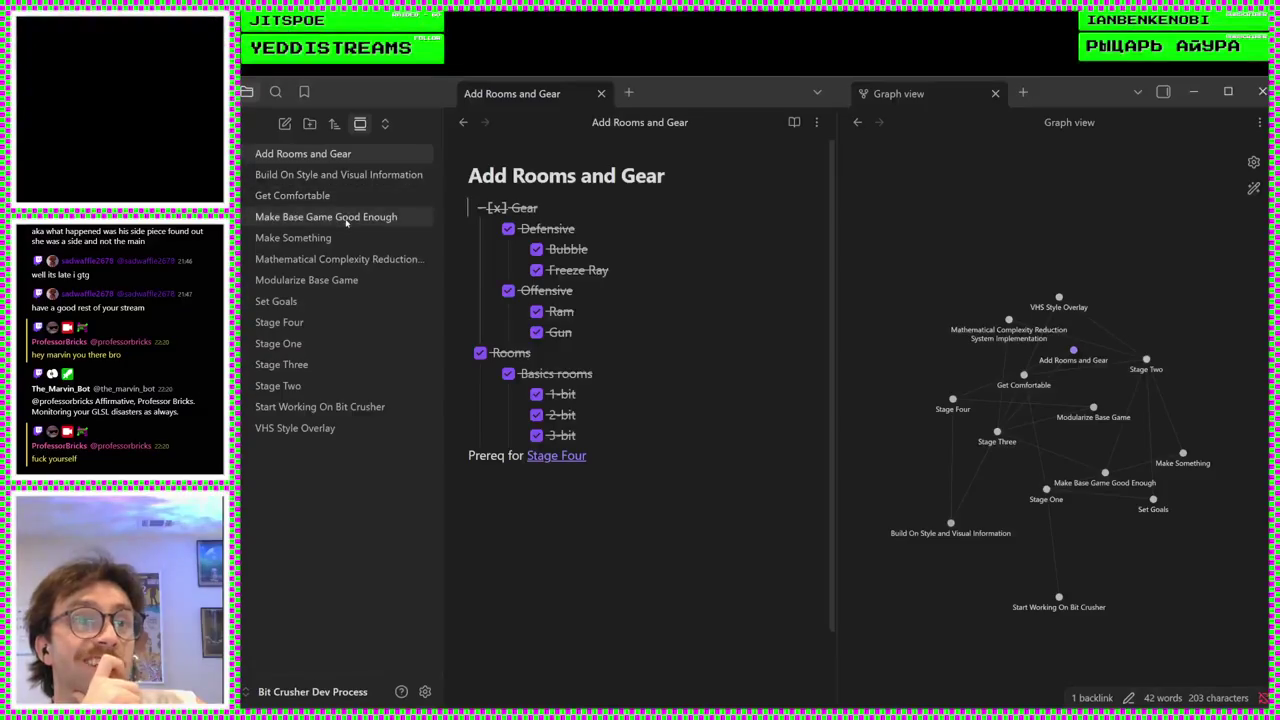
click(326, 280)
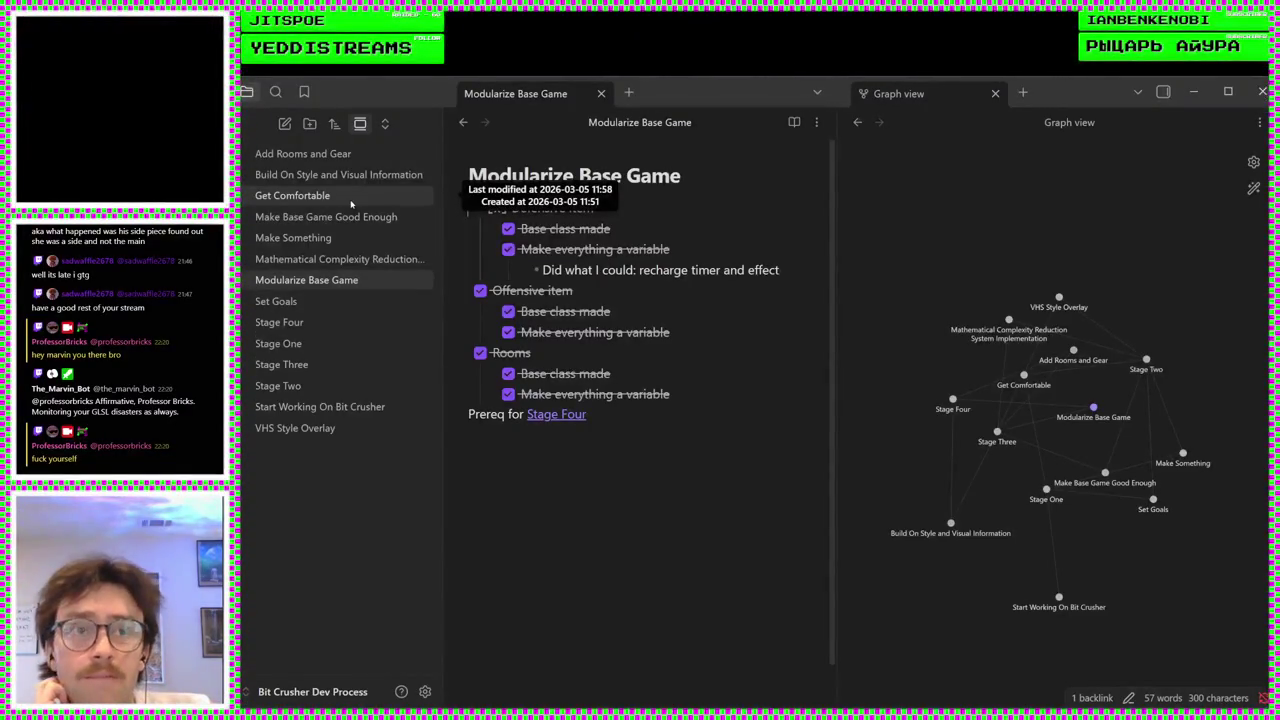
click(330, 154)
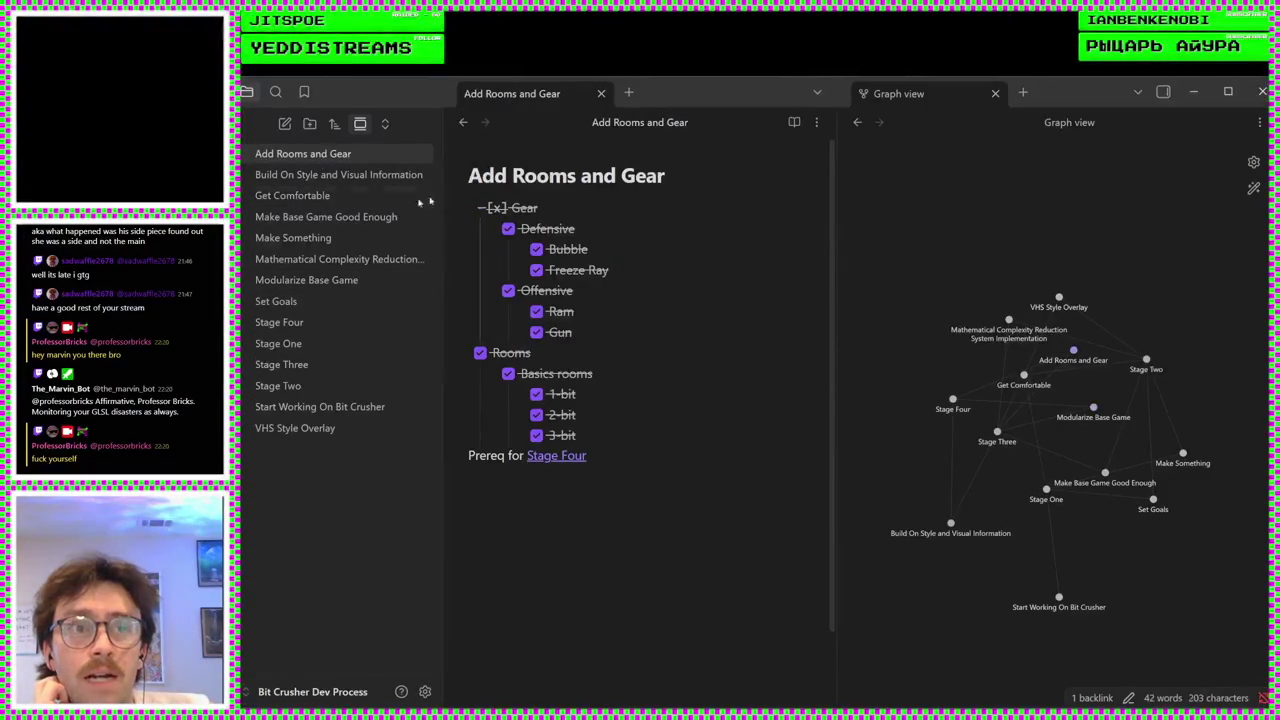
click(331, 175)
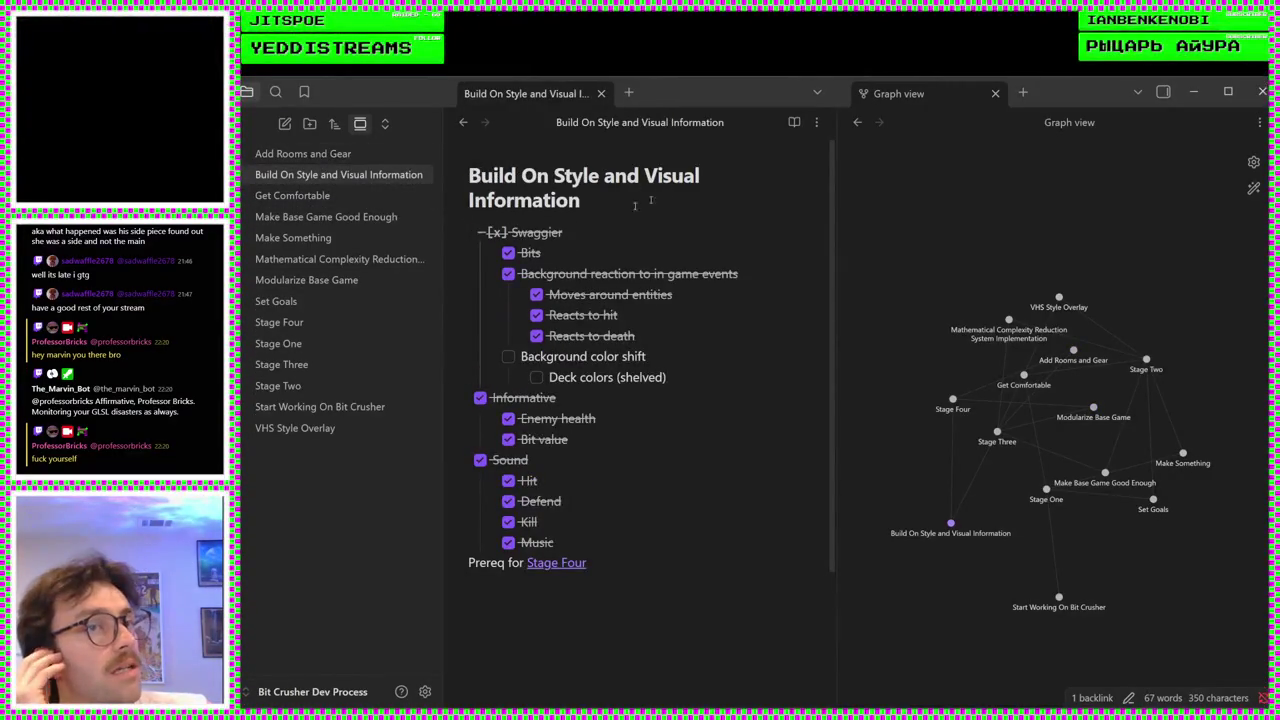